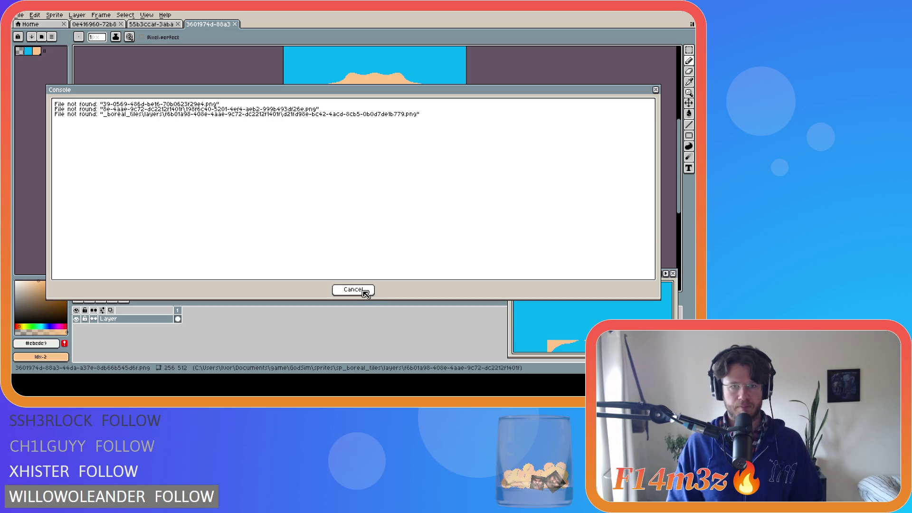
Dismiss the file-not-found console and close the sand, grass and peach-and-blue sprite tabs
left_click(353, 290)
left_click(161, 25)
left_click(94, 24)
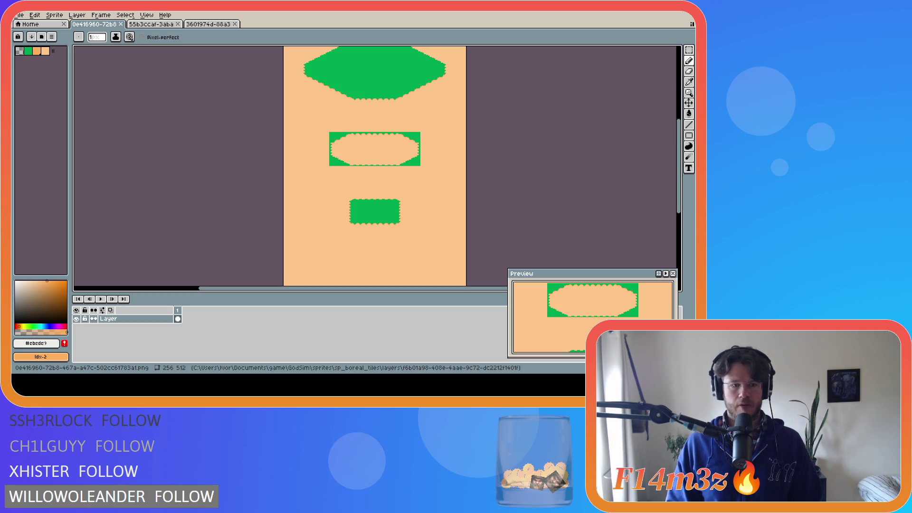
left_click(120, 24)
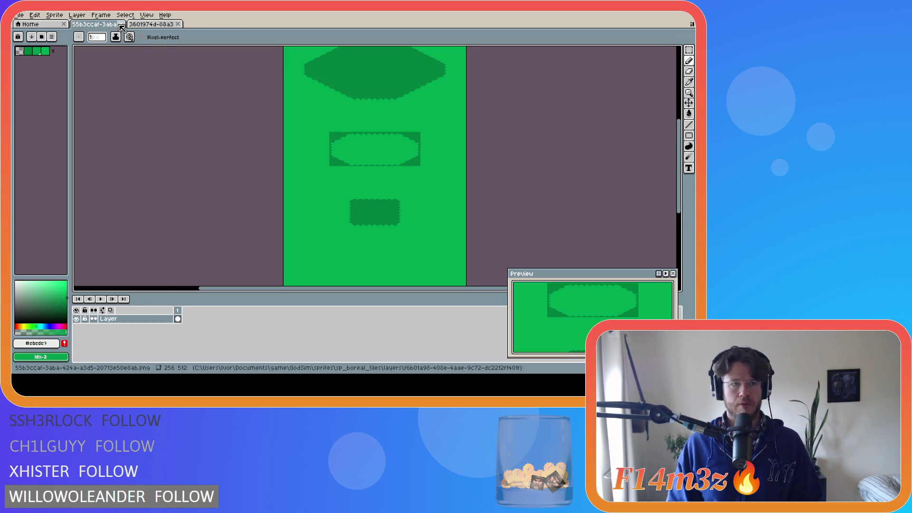
left_click(121, 24)
left_click(121, 24)
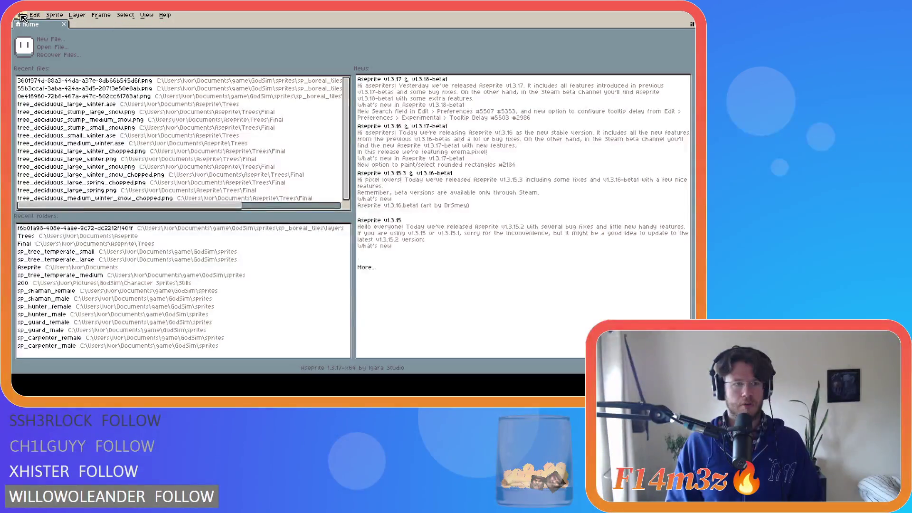
Open the 256×512 boreal tile sheet PNG and zoom out to show its water, sand and grass tiles
left_click(23, 18)
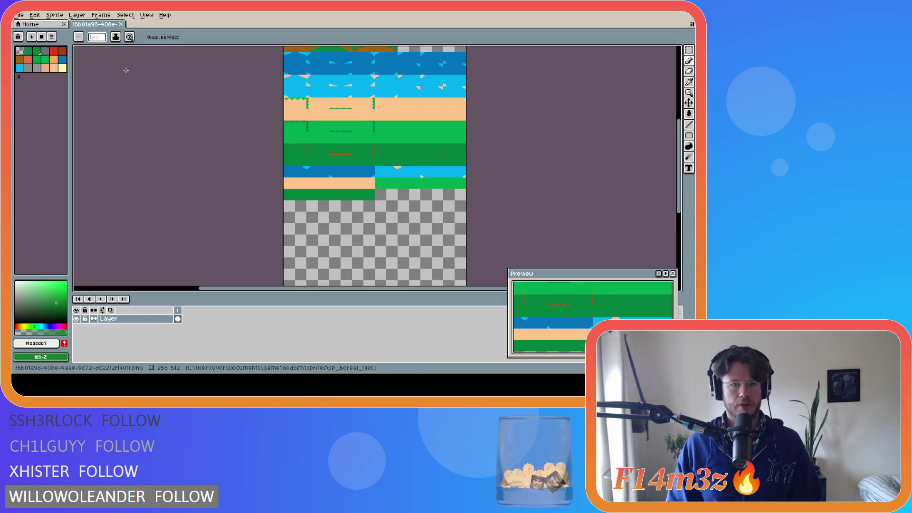
scroll(205, 125, "down", 2)
scroll(204, 124, "down", 1)
scroll(209, 125, "up", 1)
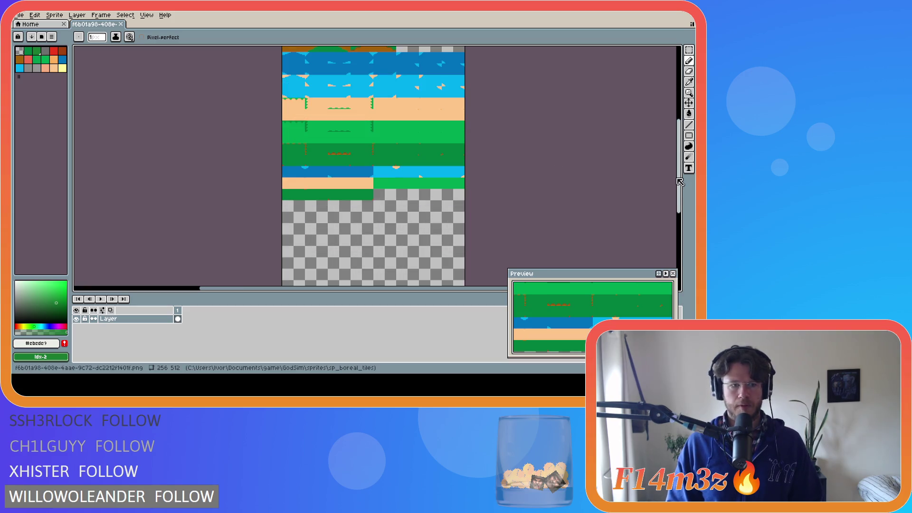
left_click_drag(679, 178, 680, 151)
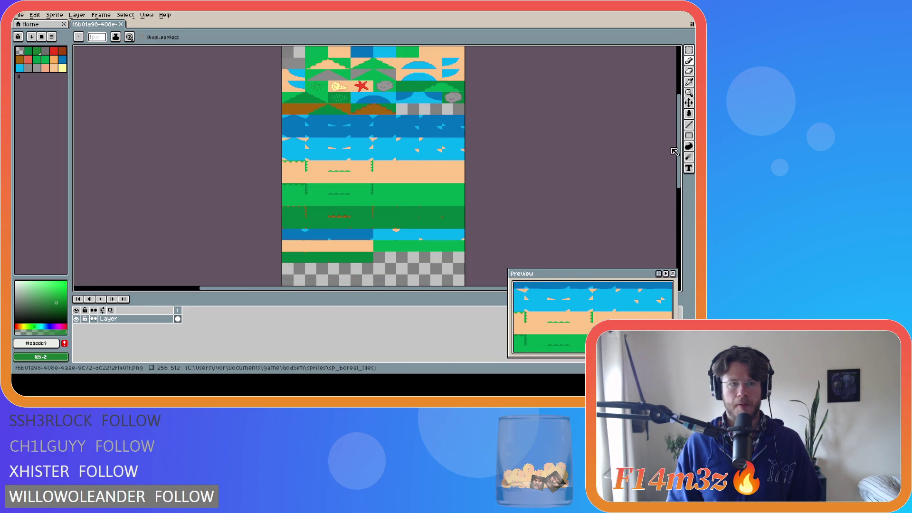
left_click(20, 15)
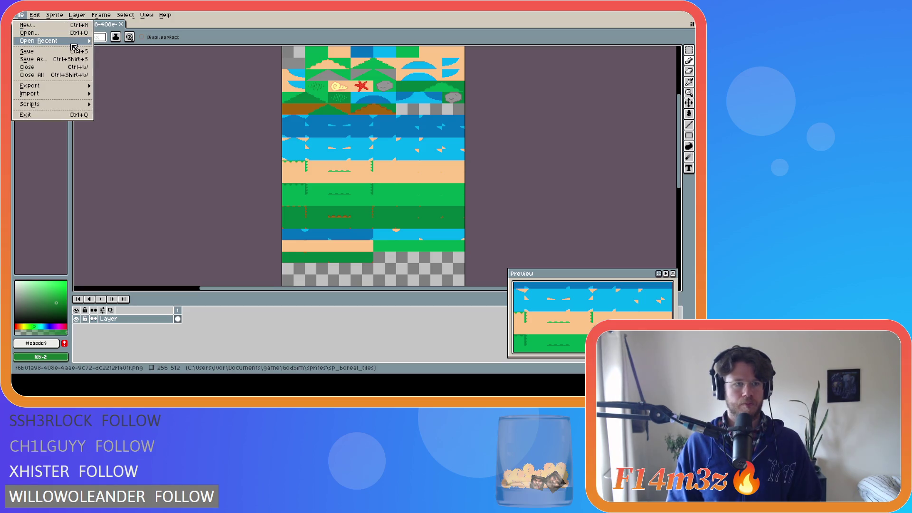
Reopen a recent sprite, dismiss the file-not-found console and look through the new tabs
mouse_move(54, 43)
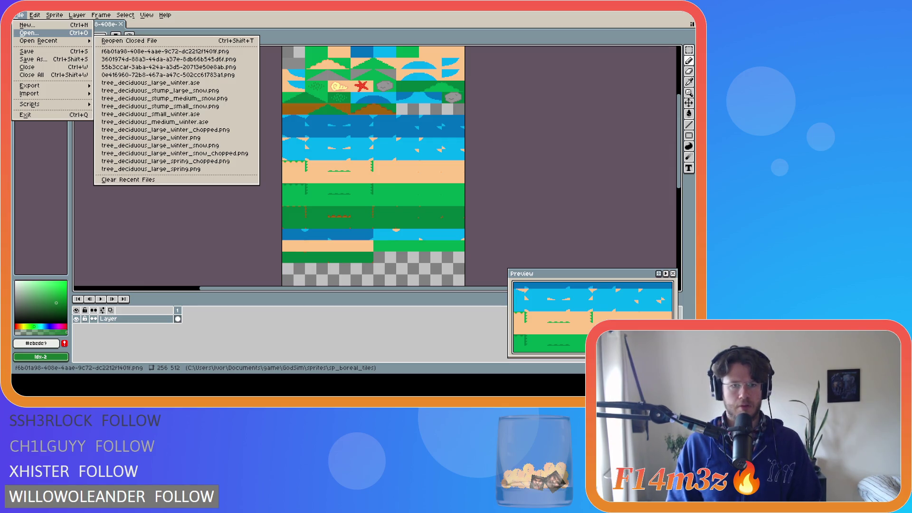
left_click(302, 198)
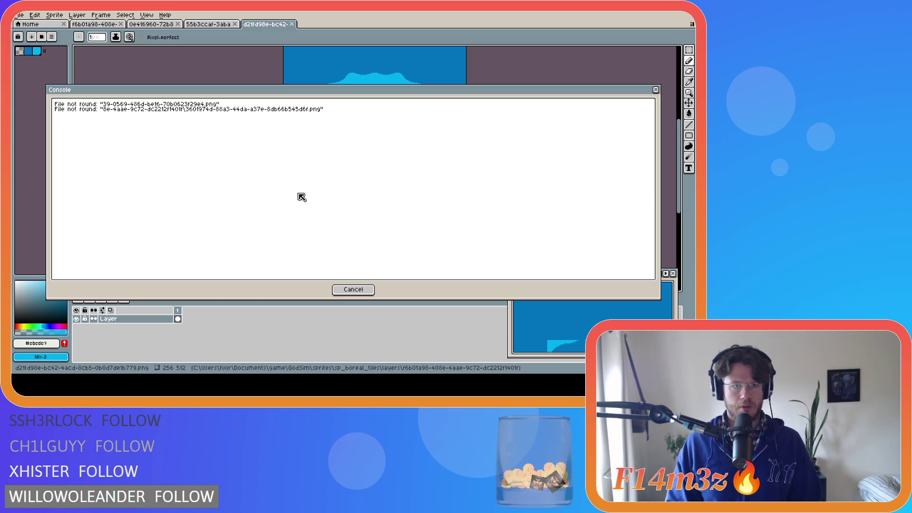
left_click(350, 290)
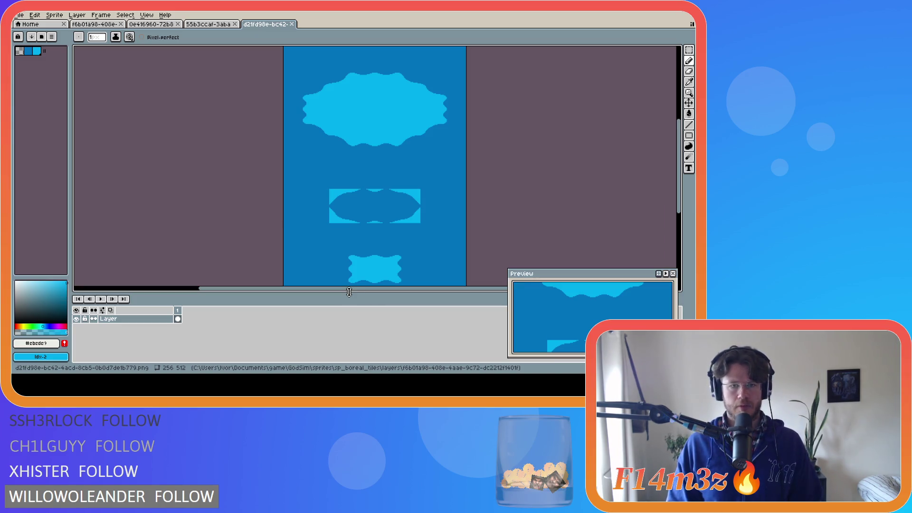
left_click(157, 25)
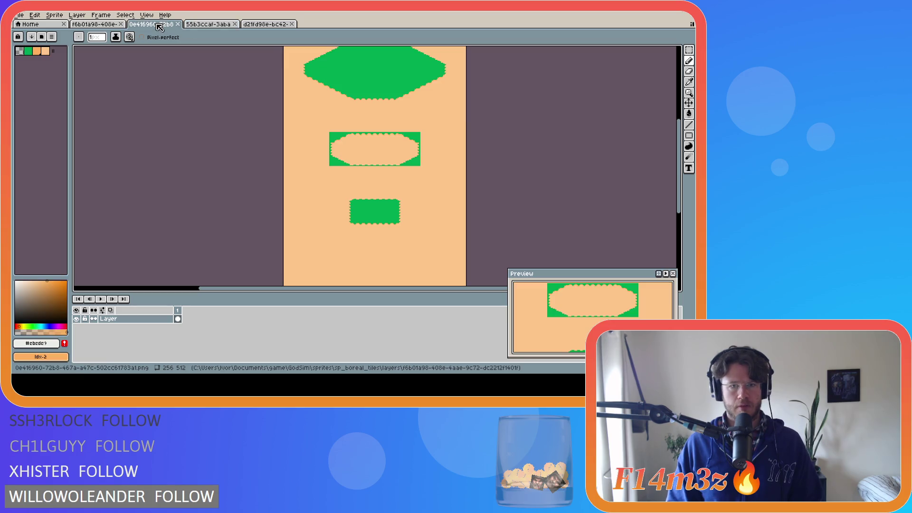
left_click(112, 24)
Close the extra sand, grass, water and one other sprite tabs
left_click(130, 24)
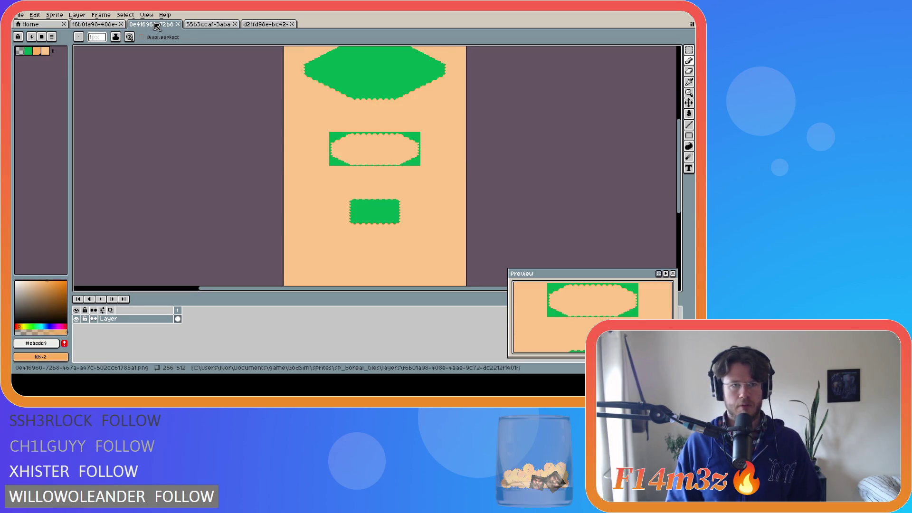
left_click(178, 24)
left_click(178, 24)
left_click(178, 24)
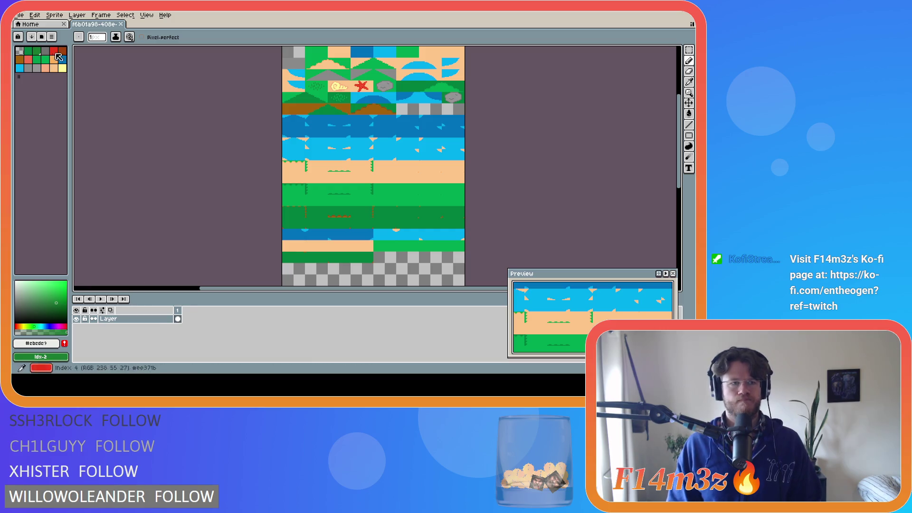
Reopen the blue water and peach-and-blue sprites from recent files
left_click(19, 15)
mouse_move(28, 39)
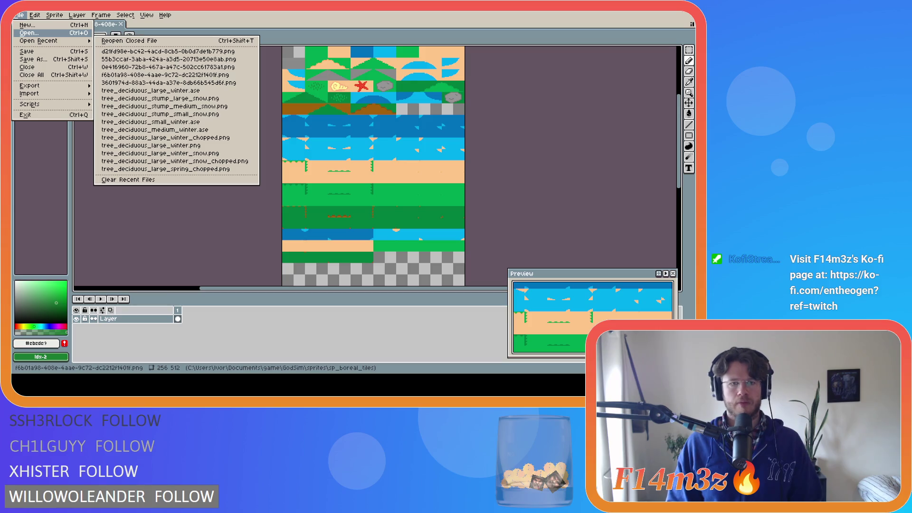
left_click(166, 51)
left_click(19, 15)
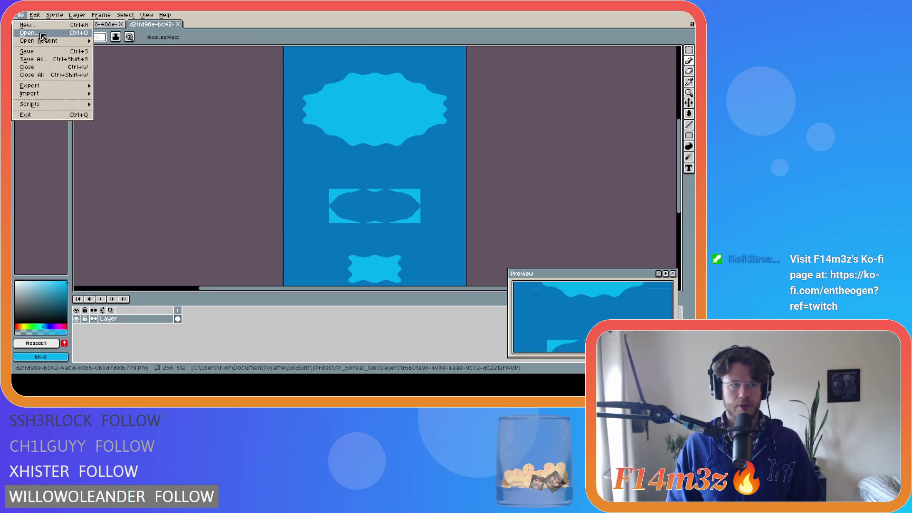
mouse_move(38, 41)
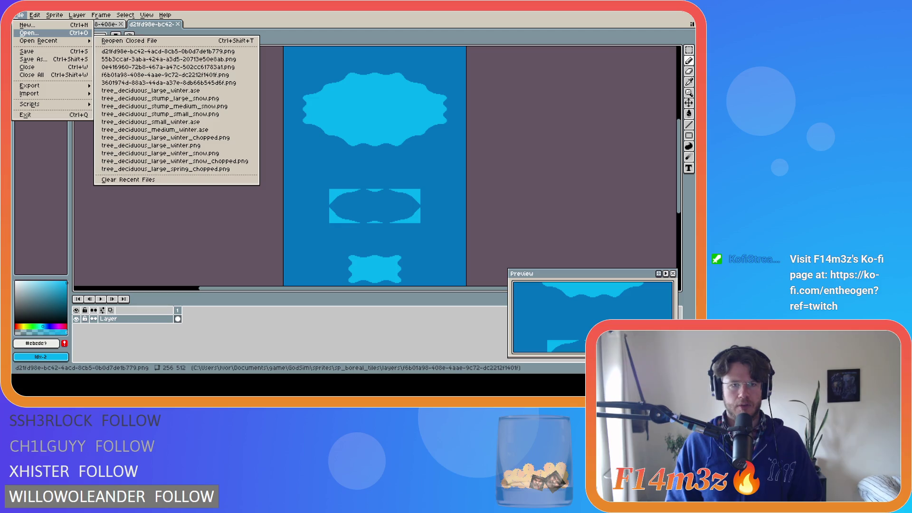
left_click(166, 82)
Reopen the peach-and-green sand, green grass and green-and-brown dirt sprites
left_click(20, 15)
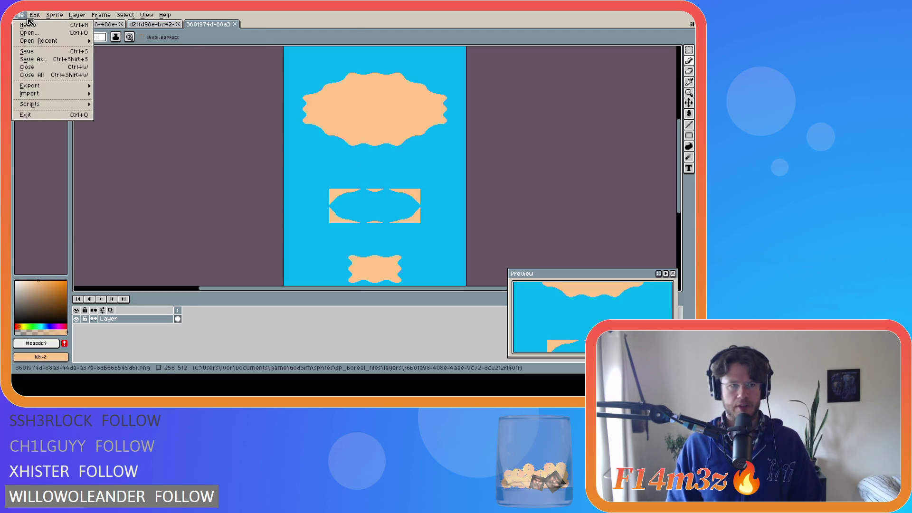
mouse_move(38, 41)
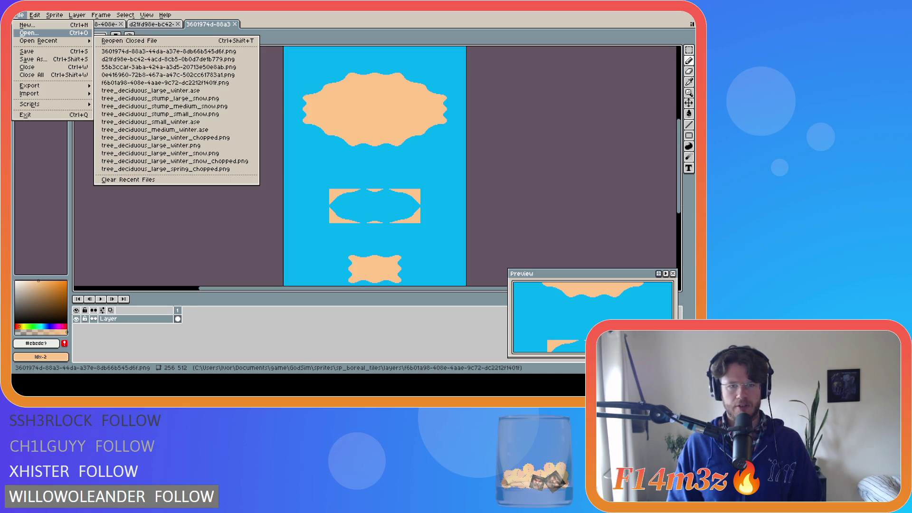
left_click(169, 75)
left_click(19, 15)
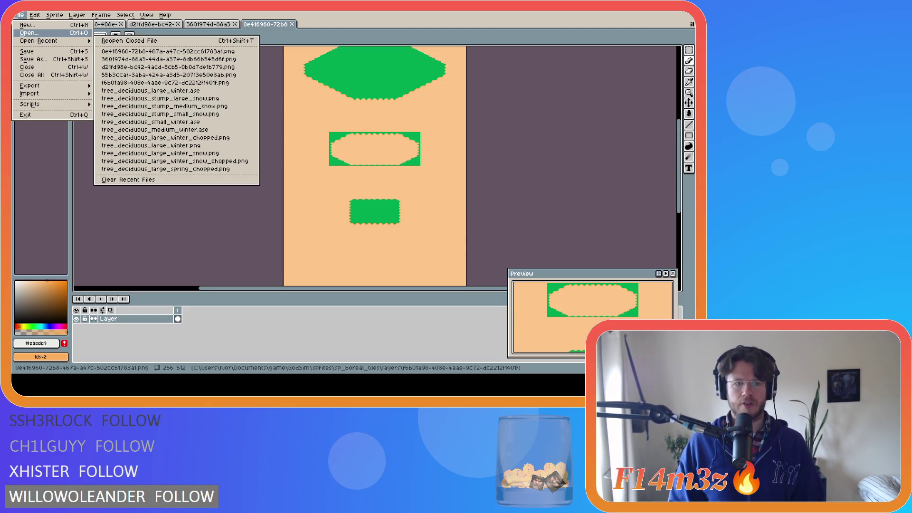
left_click(168, 74)
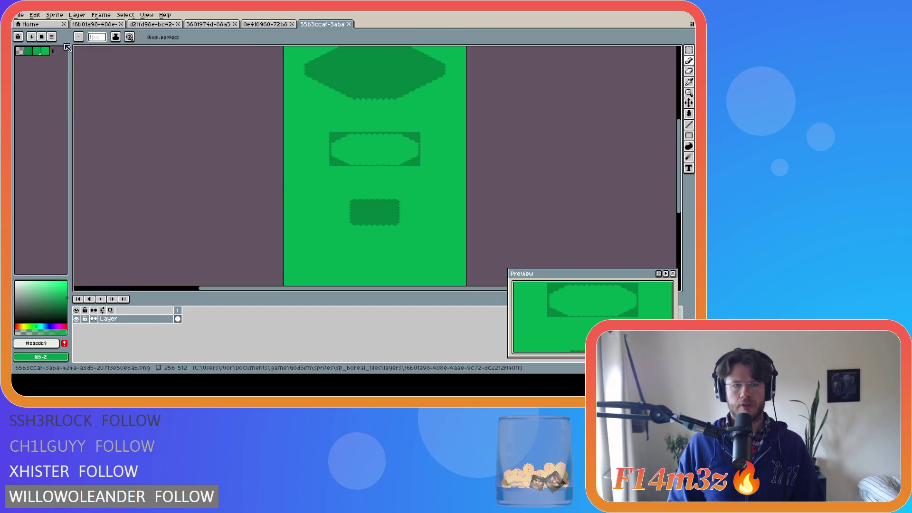
left_click(19, 15)
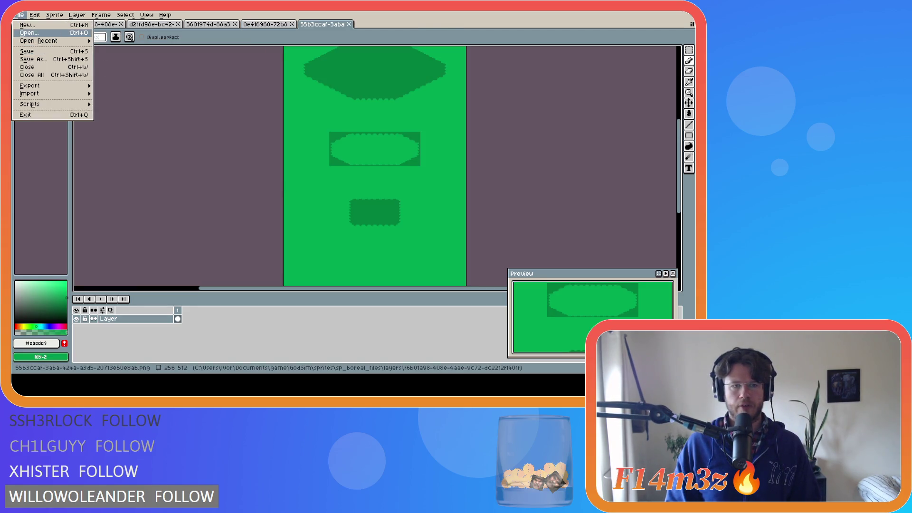
left_click(295, 197)
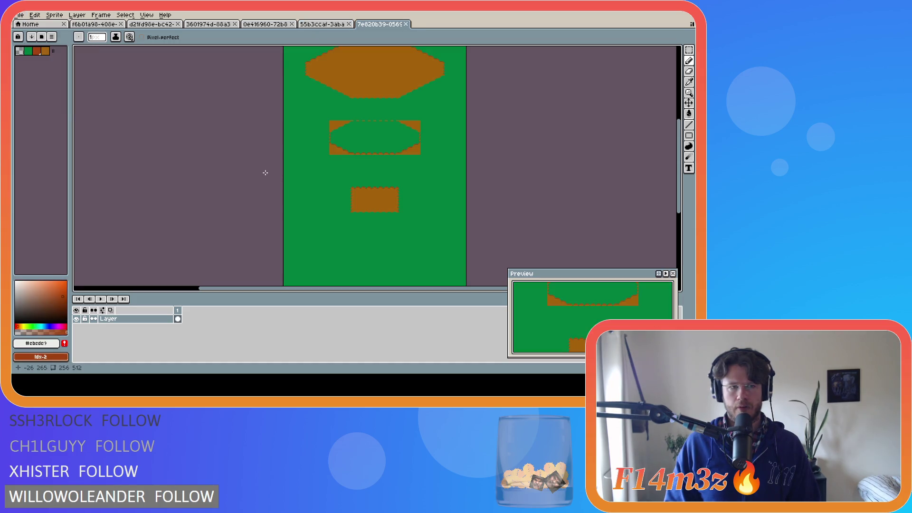
Look over the reopened tabs, then show the grid over the tileset sheet with Ctrl+'
left_click(105, 24)
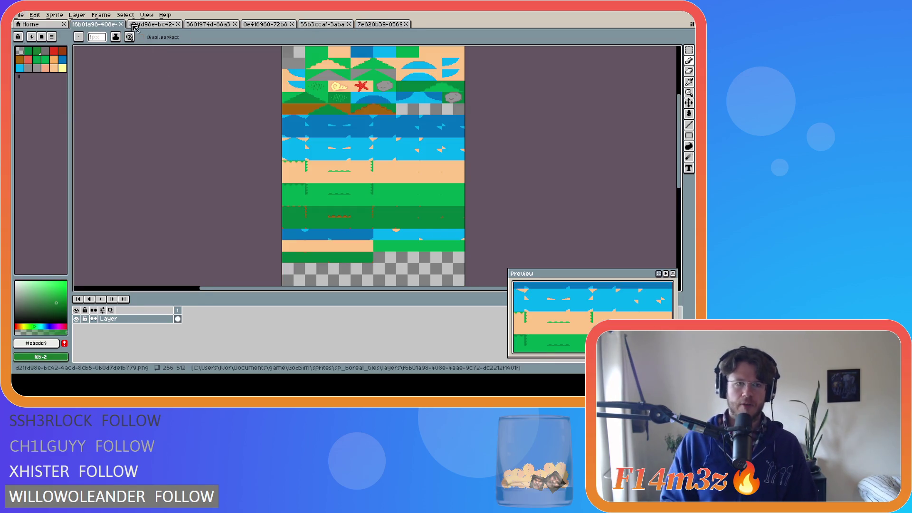
left_click(145, 25)
left_click(208, 25)
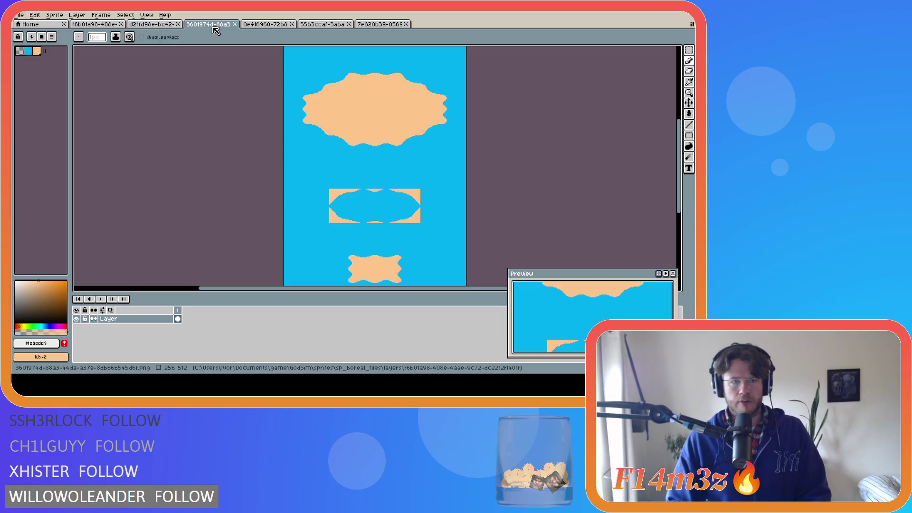
left_click(81, 25)
left_click(169, 25)
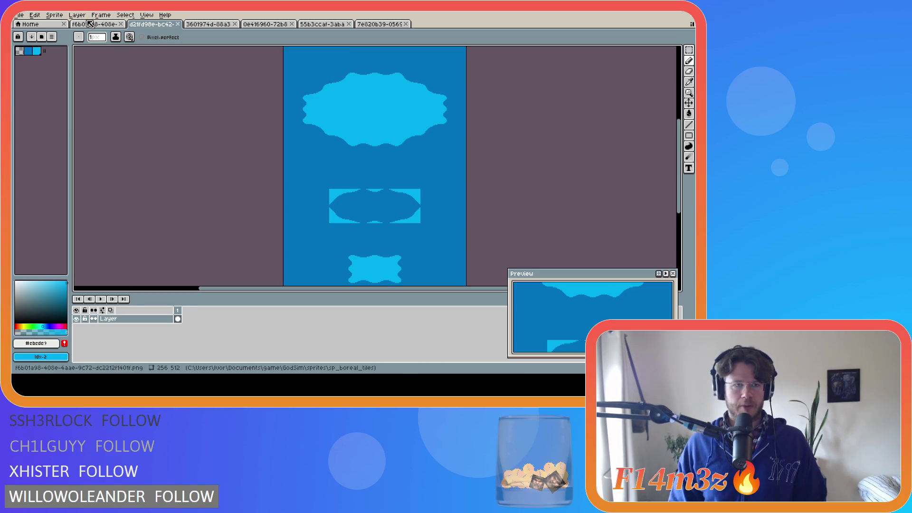
left_click(89, 25)
key("ctrl+apostrophe")
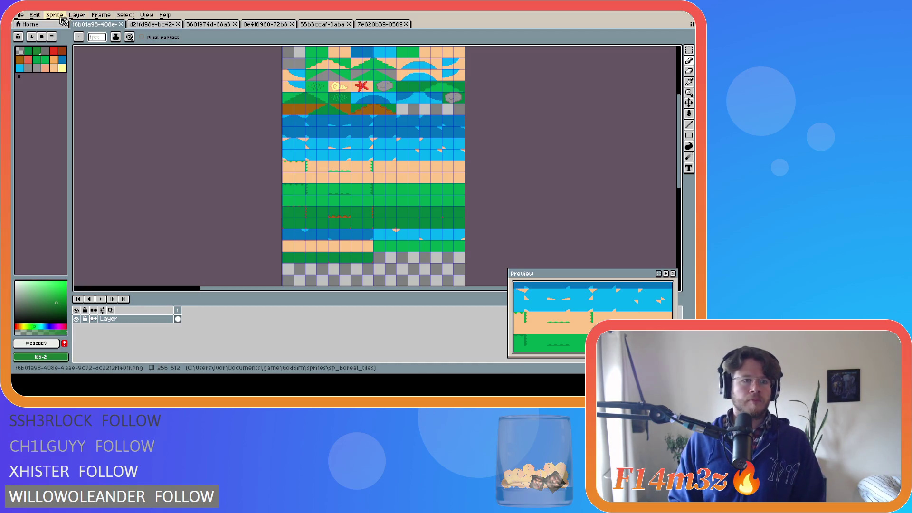
Set the tileset sheet's grid width to 23 in Grid Settings
left_click(42, 17)
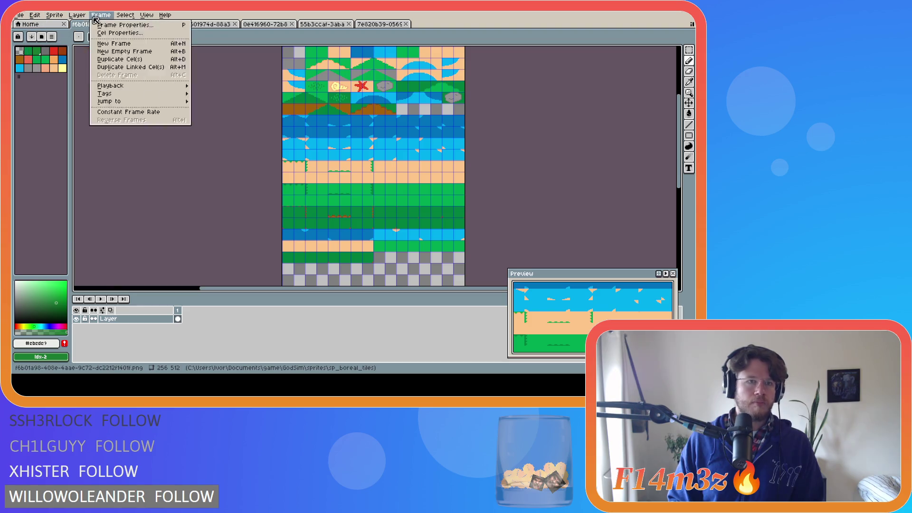
mouse_move(178, 69)
left_click(265, 70)
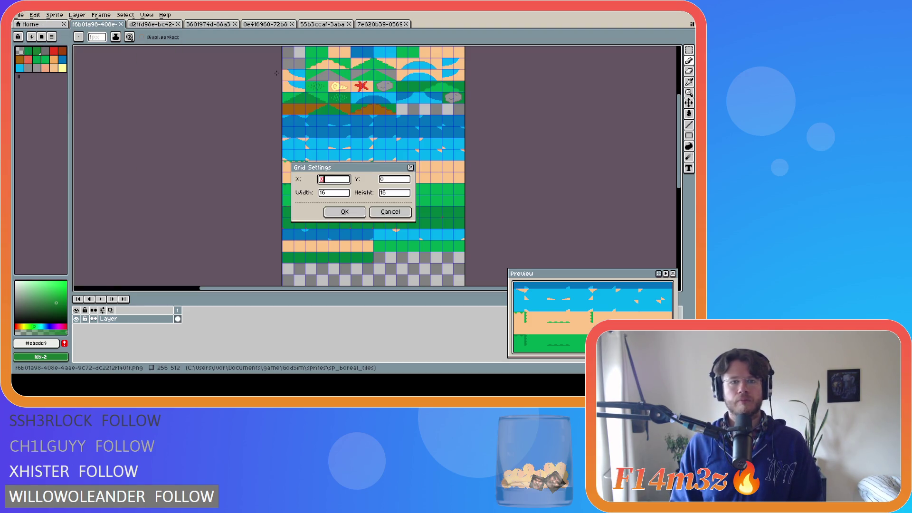
double_click(341, 193)
type("23")
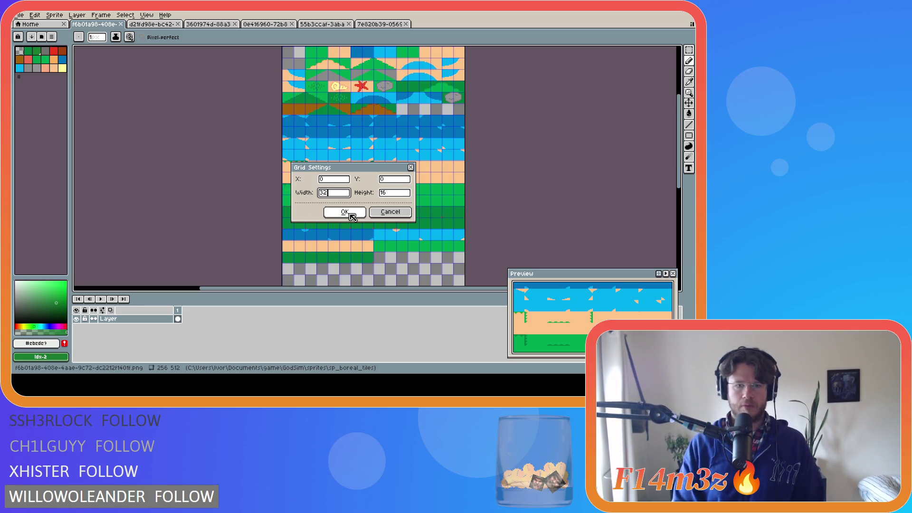
left_click(351, 214)
Give the blue water sprite a 32 by 16 grid
left_click(148, 24)
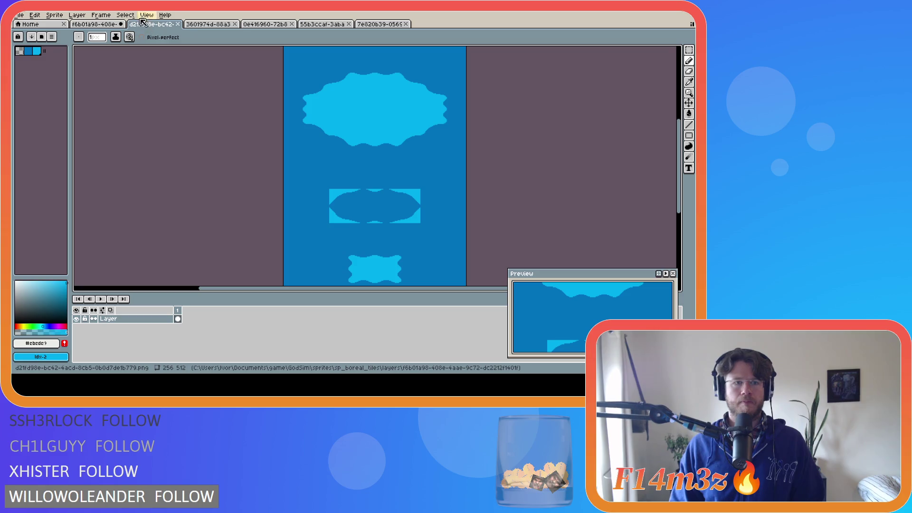
left_click(147, 15)
mouse_move(185, 71)
left_click(267, 71)
double_click(338, 193)
type("32")
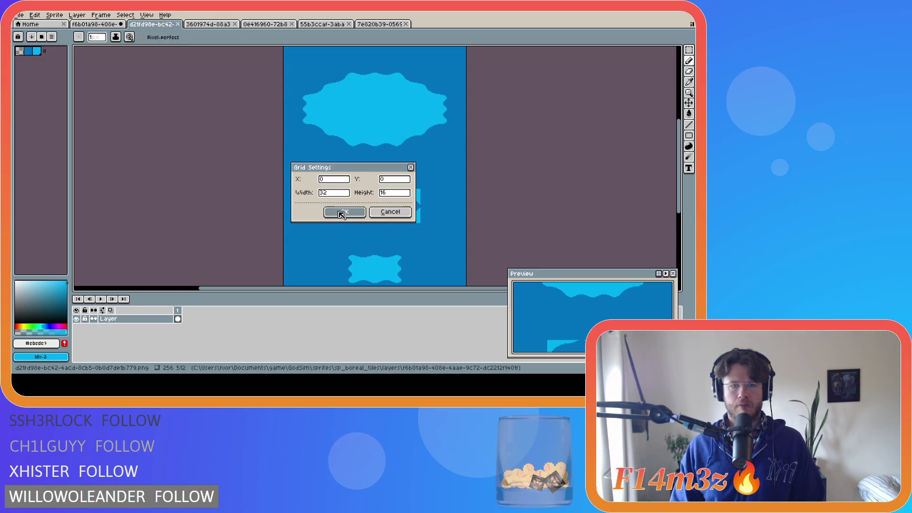
left_click(345, 212)
Show the grid on the orange-and-blue sprite and on the green-and-orange sprite, entering width 3
left_click(211, 25)
left_click(146, 14)
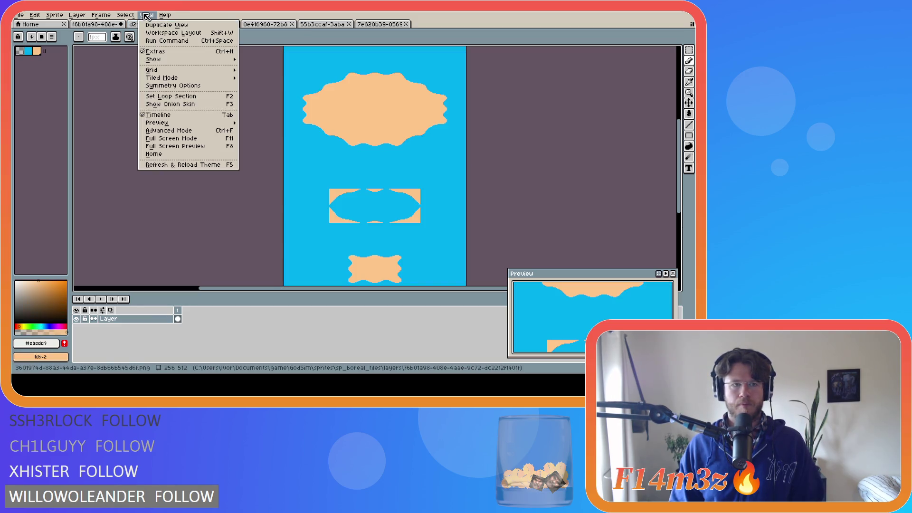
mouse_move(185, 73)
left_click(265, 70)
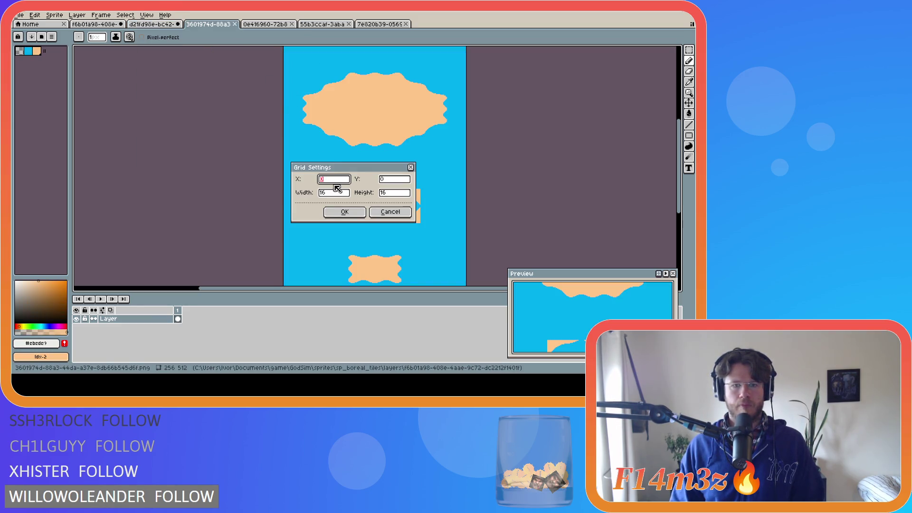
left_click(351, 215)
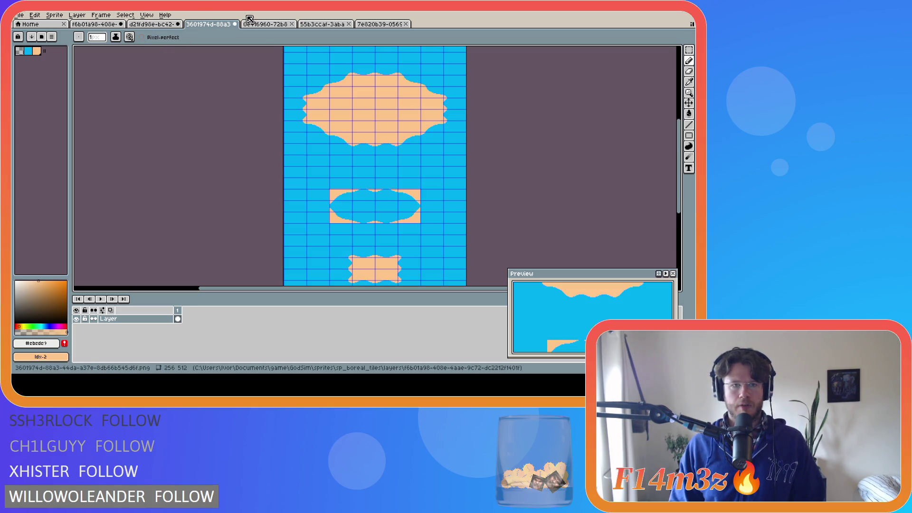
left_click(265, 24)
left_click(125, 14)
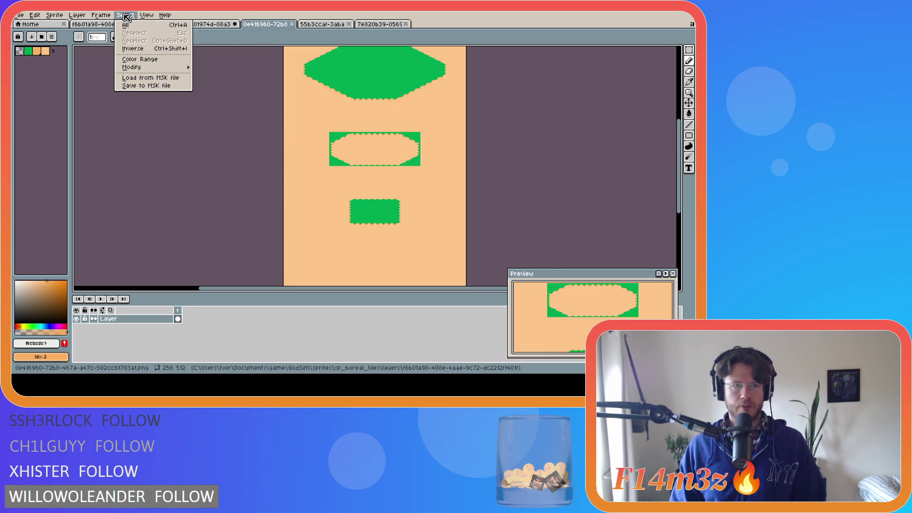
left_click(275, 83)
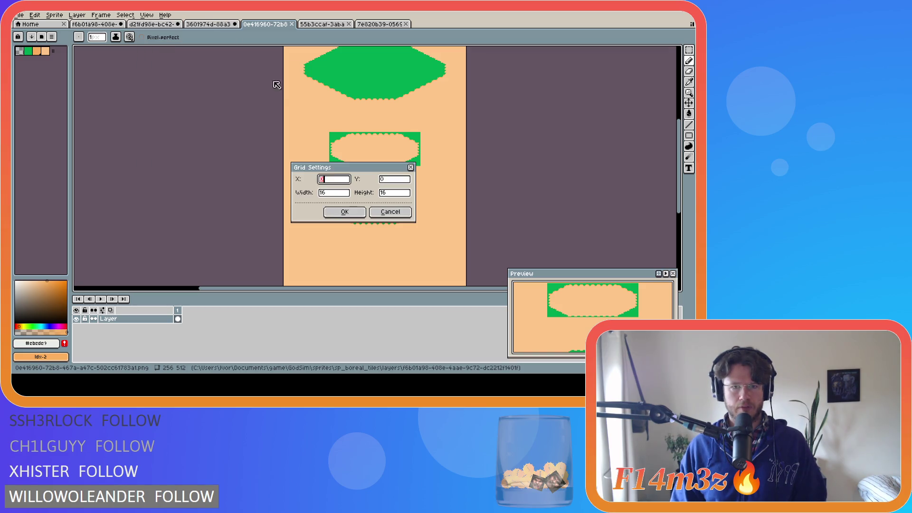
double_click(333, 192)
type("3")
left_click(330, 211)
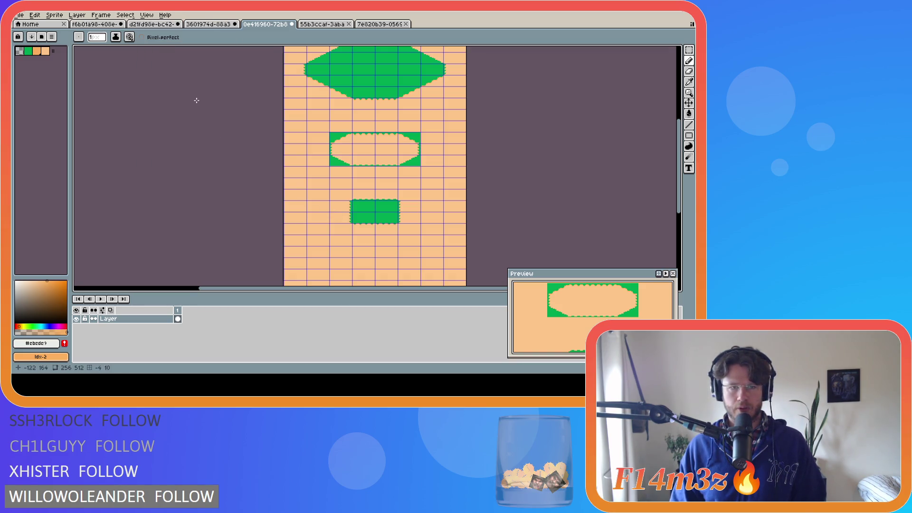
Show the grid on the all-green and brown-and-green sprites
left_click(325, 25)
left_click(146, 15)
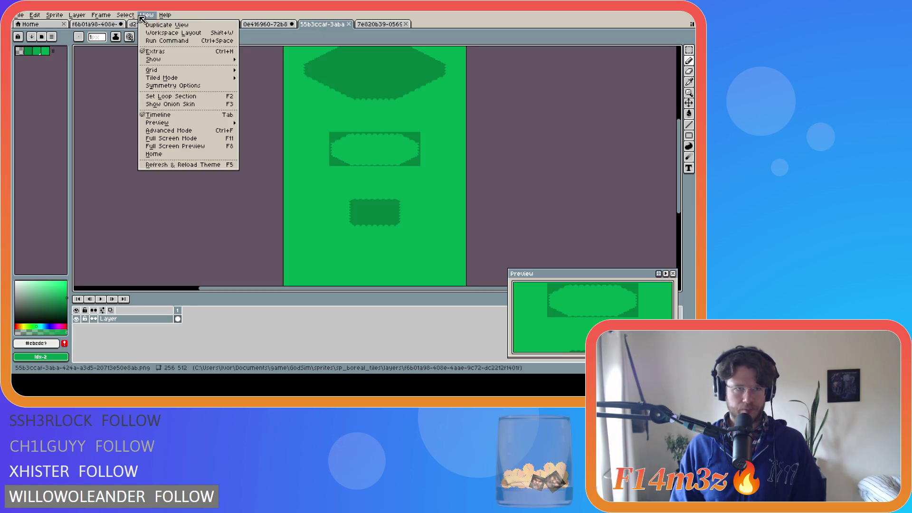
mouse_move(164, 72)
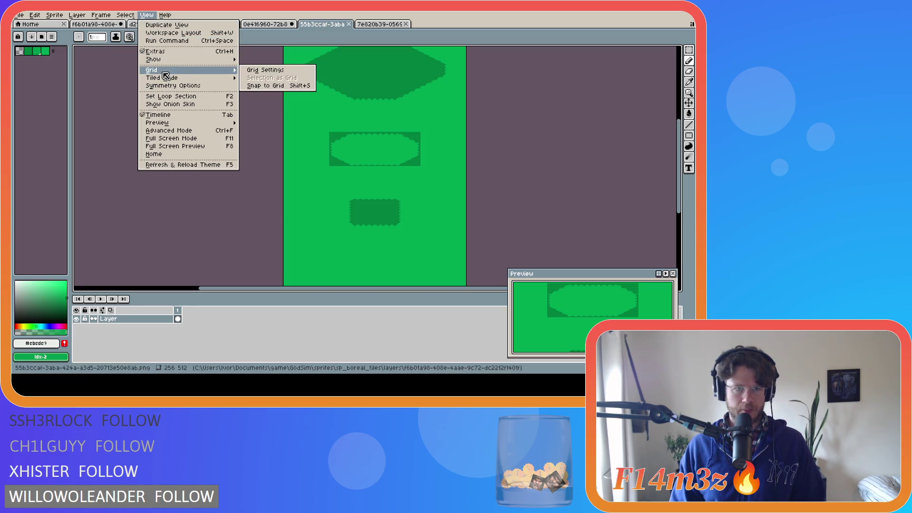
left_click(276, 74)
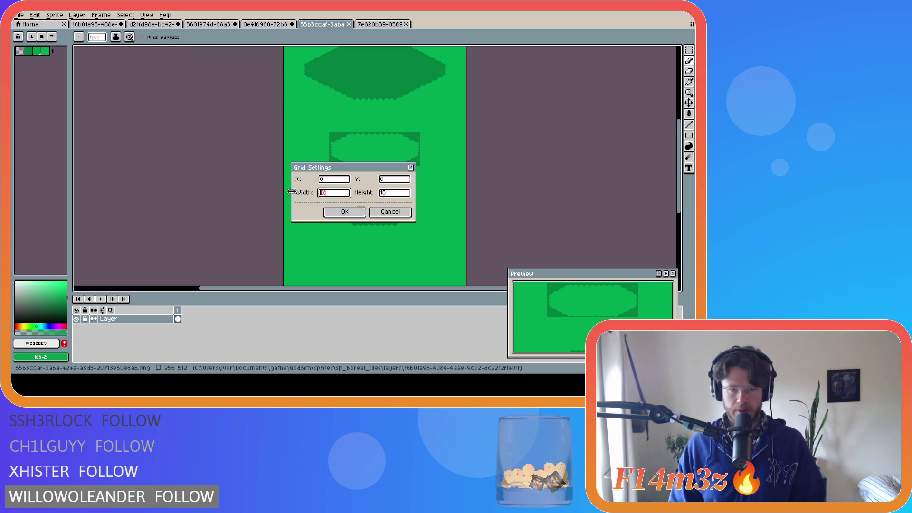
left_click(333, 212)
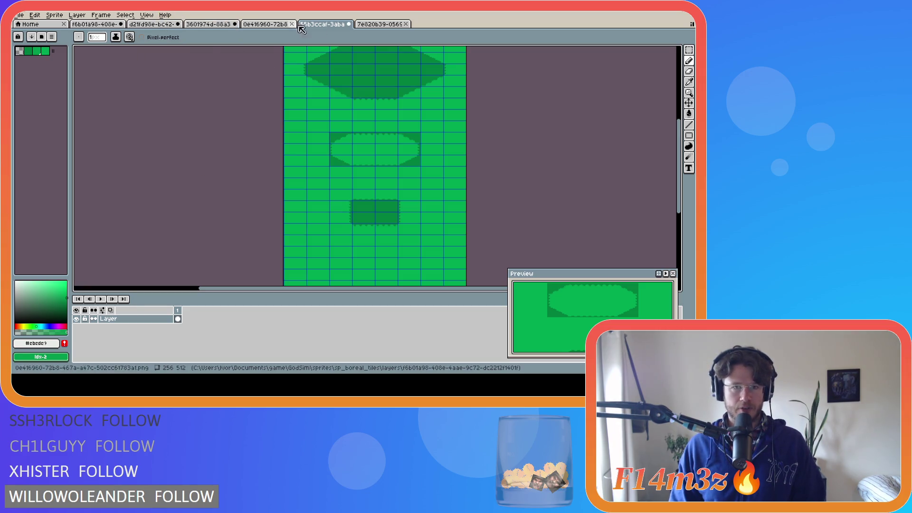
key("ctrl+Tab")
left_click(147, 16)
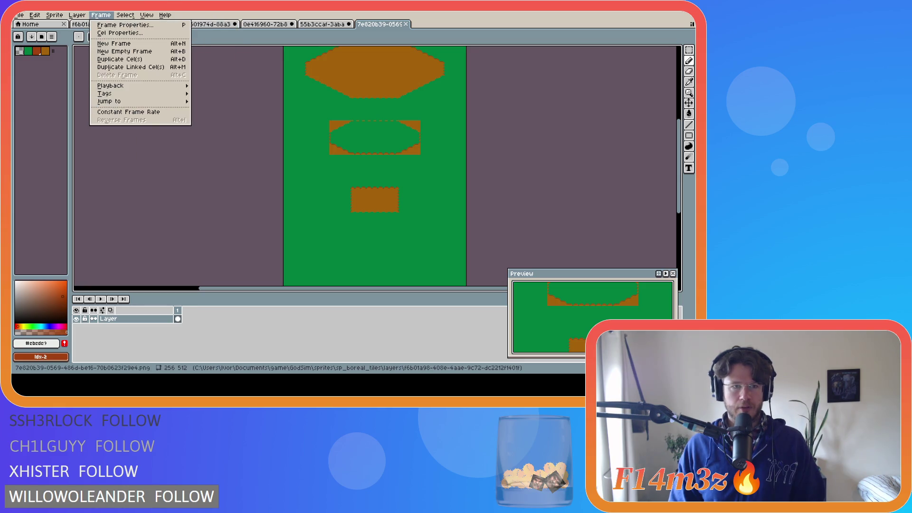
mouse_move(192, 71)
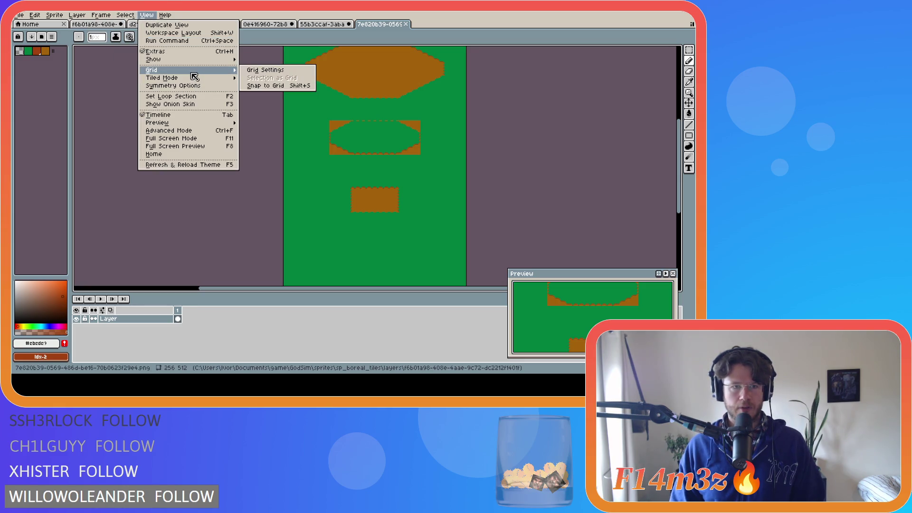
left_click(273, 76)
left_click(344, 212)
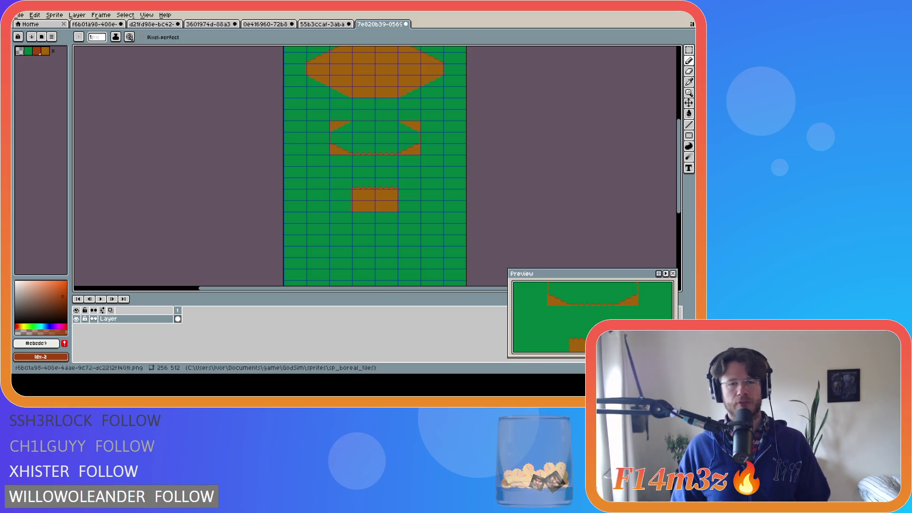
Save each of the five modified sprite tabs with Ctrl+S
key("ctrl+s")
left_click(323, 24)
key("ctrl+s")
left_click(266, 25)
key("ctrl+s")
left_click(208, 25)
key("ctrl+s")
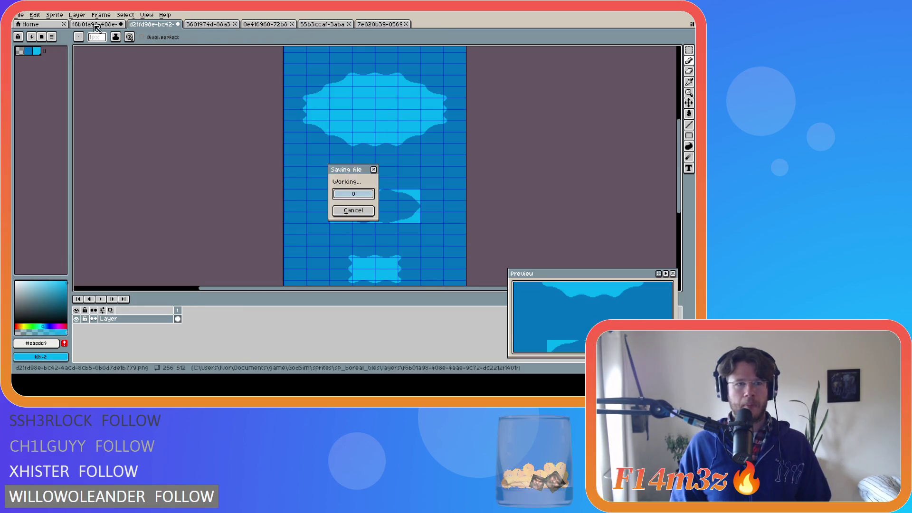
left_click(153, 25)
key("ctrl+s")
Return to the full tileset sheet, scroll it, then move on to the blue water sprite
left_click(96, 24)
scroll(400, 102, "up", 3)
scroll(330, 92, "up", 2)
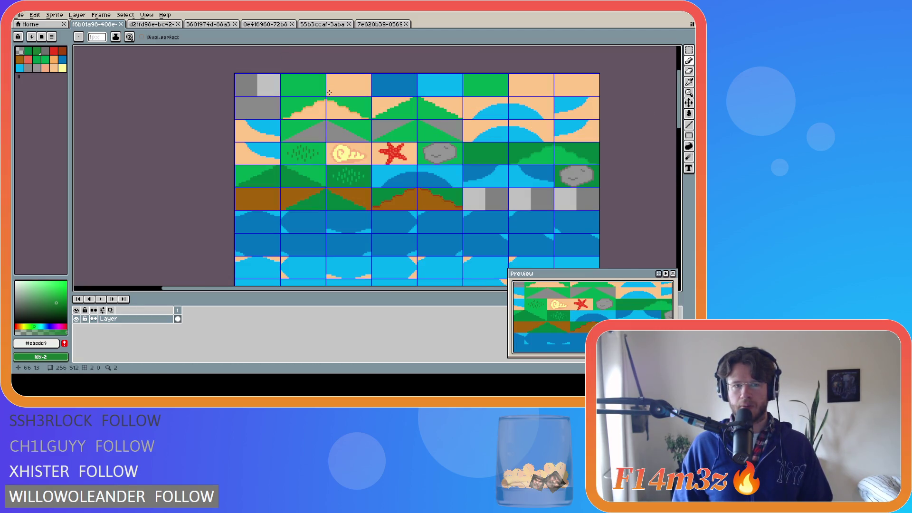
key("ctrl+Tab")
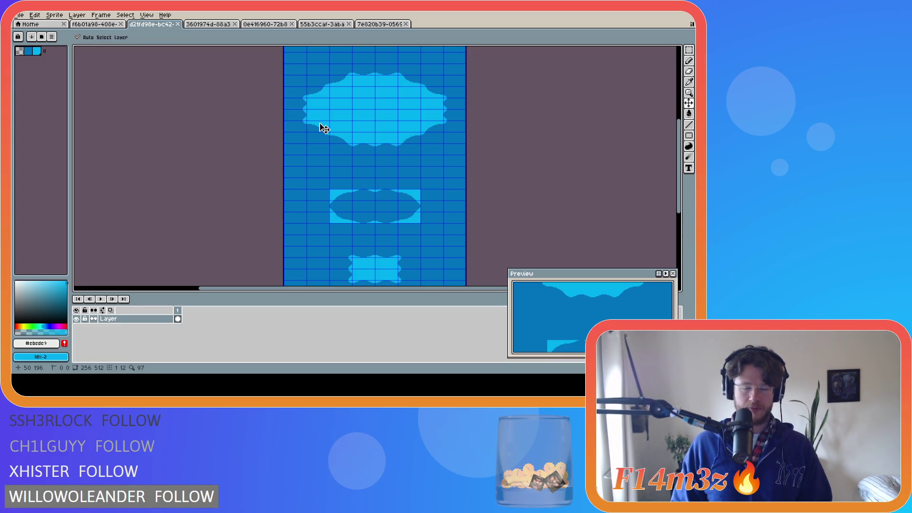
scroll(335, 96, "up", 2)
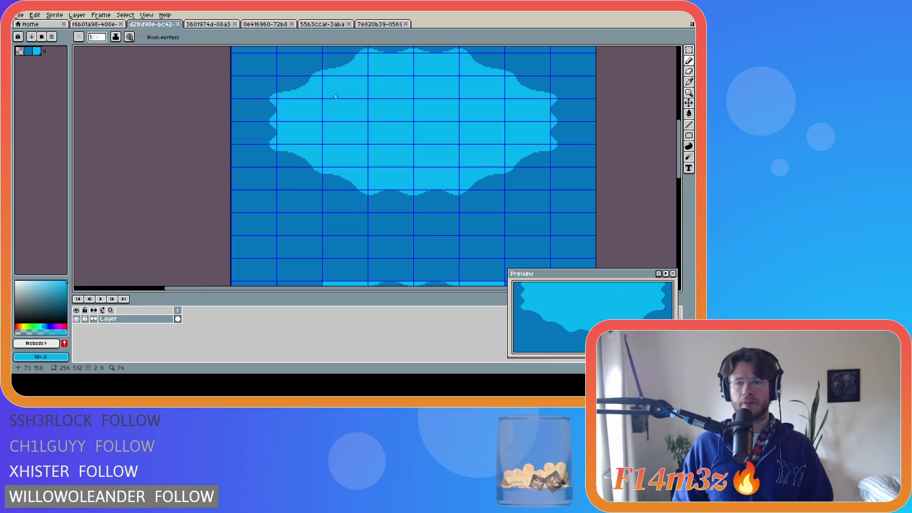
scroll(342, 124, "down", 4)
scroll(357, 166, "up", 2)
scroll(364, 188, "down", 2)
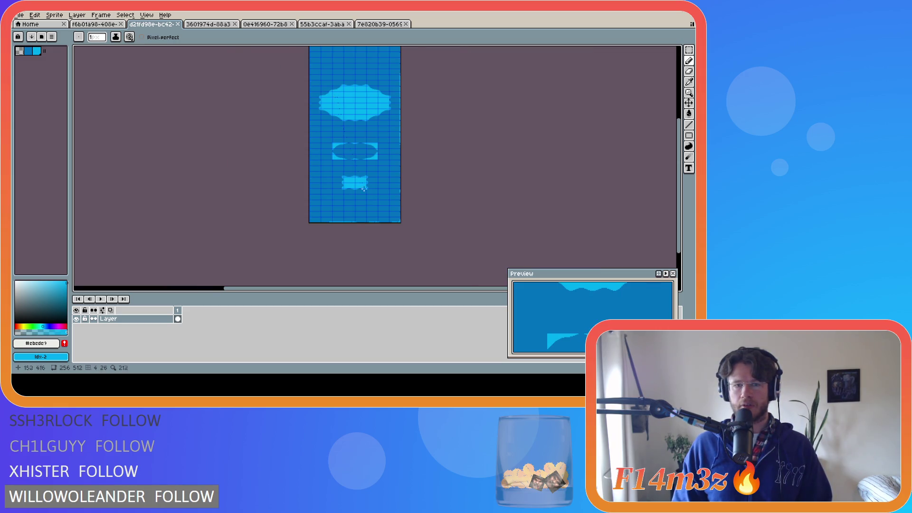
scroll(364, 189, "up", 3)
scroll(366, 201, "down", 3)
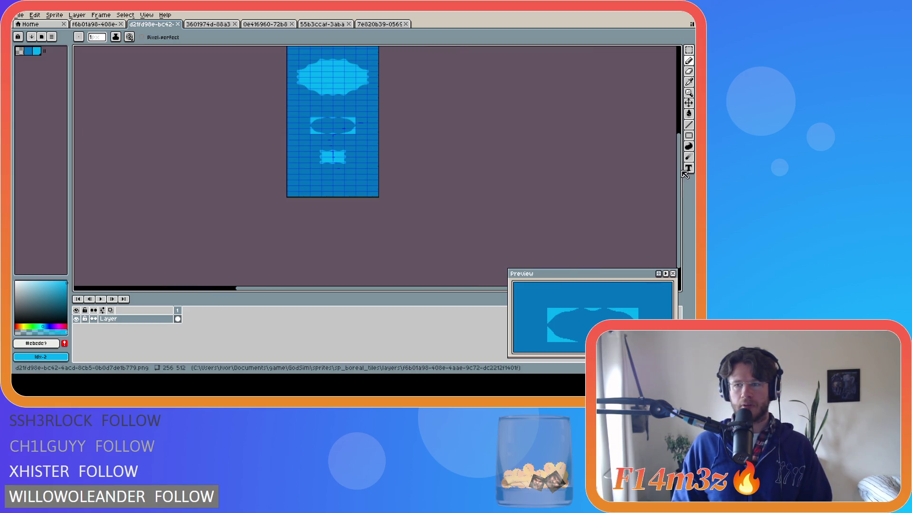
scroll(316, 92, "up", 3)
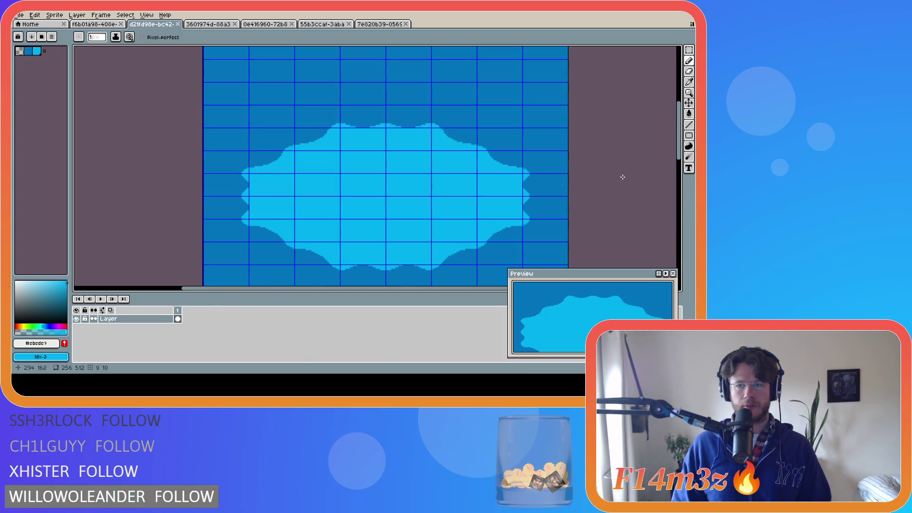
left_click_drag(683, 149, 682, 159)
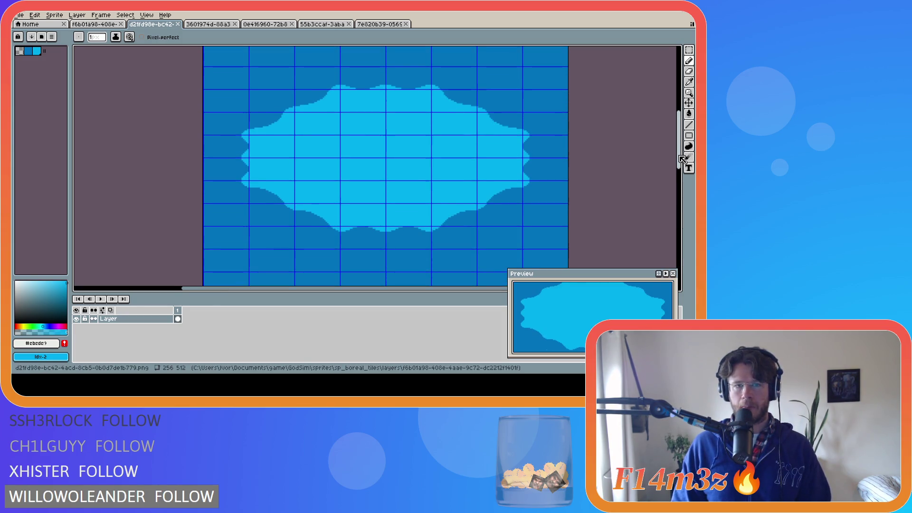
scroll(466, 260, "down", 4)
scroll(466, 259, "up", 2)
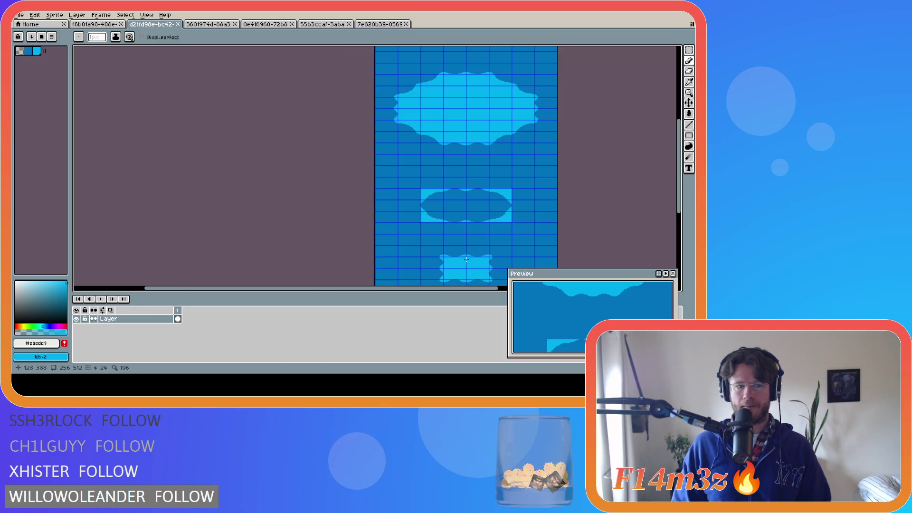
left_click_drag(456, 288, 500, 288)
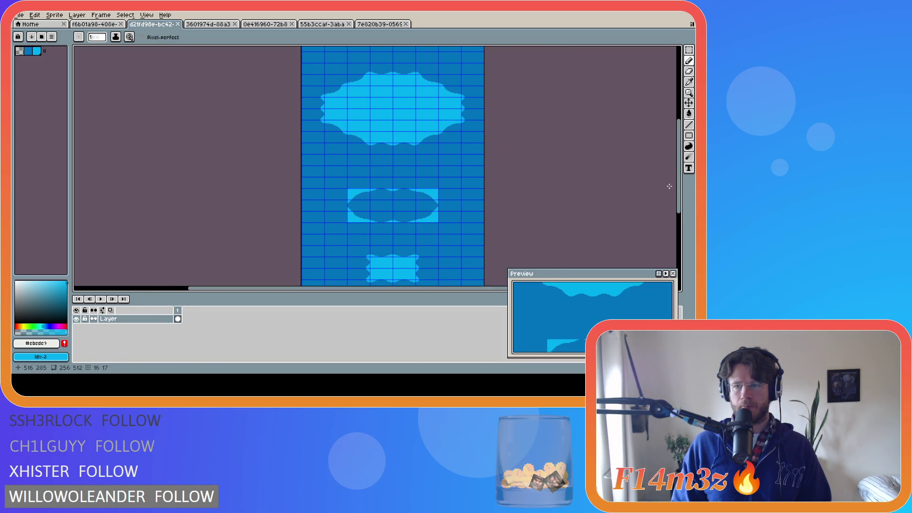
left_click_drag(681, 186, 678, 177)
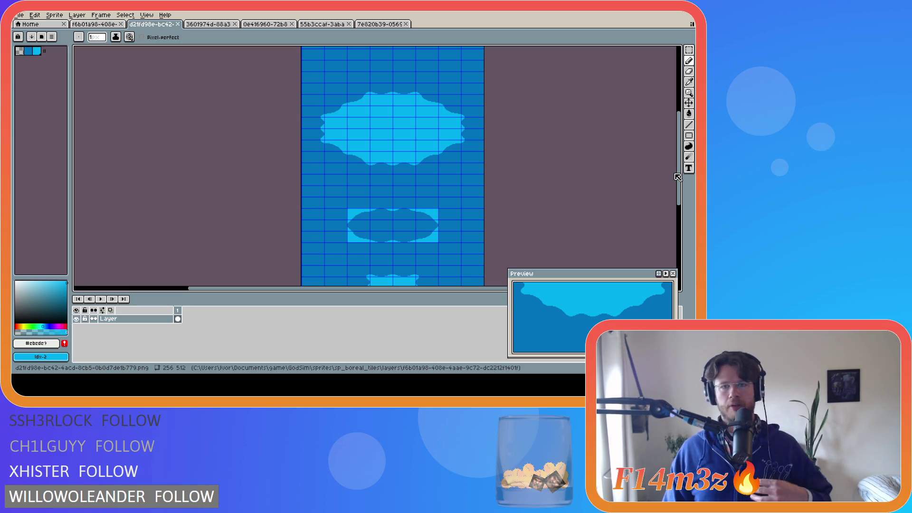
left_click_drag(678, 177, 678, 195)
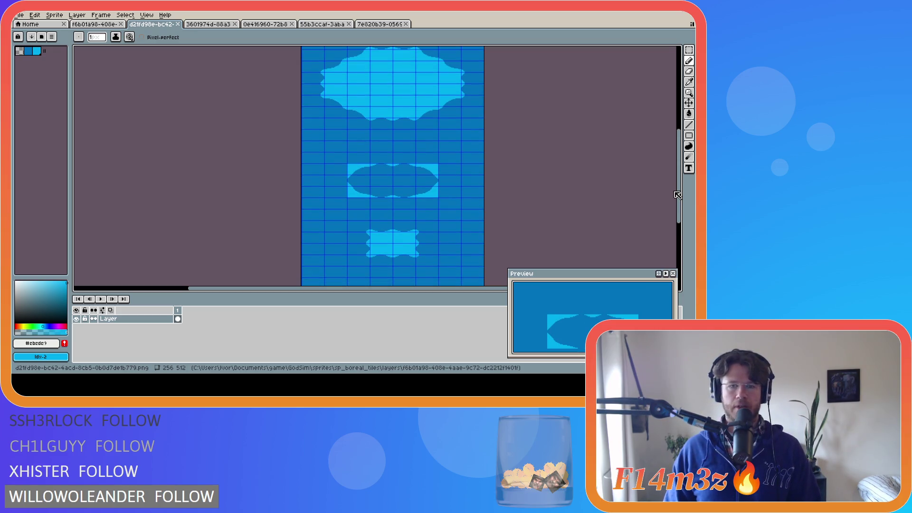
left_click_drag(678, 195, 674, 176)
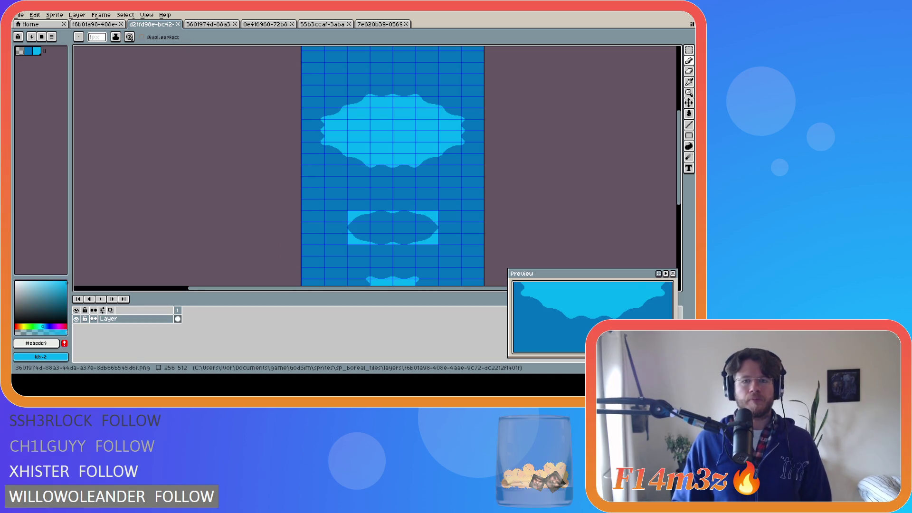
Flip through the tile tabs to the 0e416960 orange sprite and zoom in on its green ellipse
left_click(221, 24)
left_click(287, 25)
left_click(322, 24)
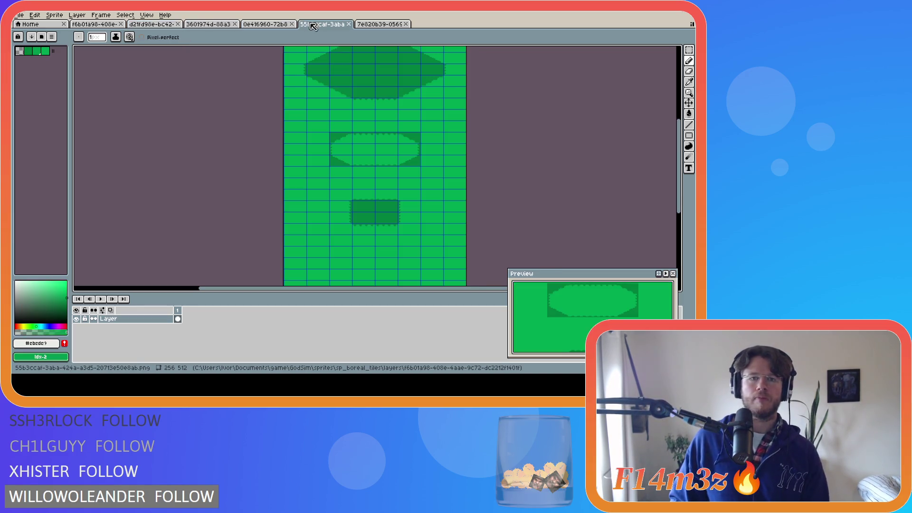
left_click(379, 24)
left_click(271, 28)
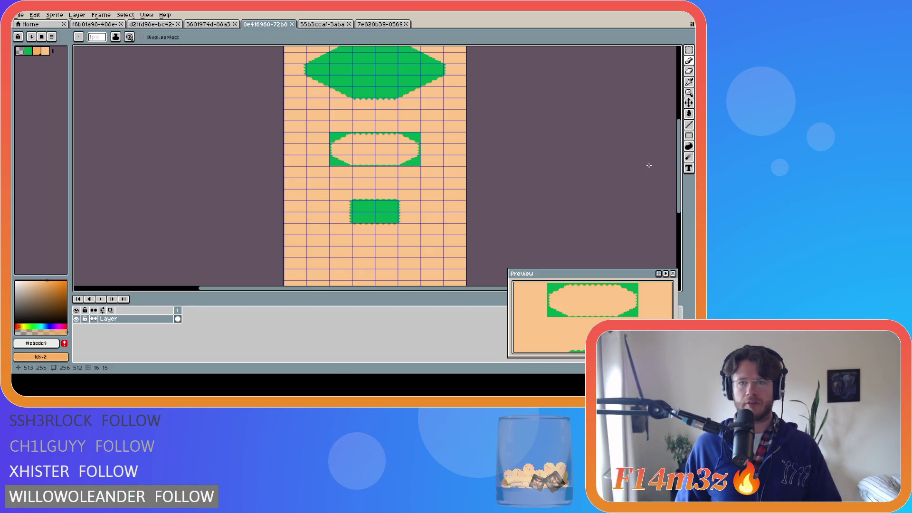
left_click_drag(680, 183, 678, 126)
scroll(367, 122, "up", 3)
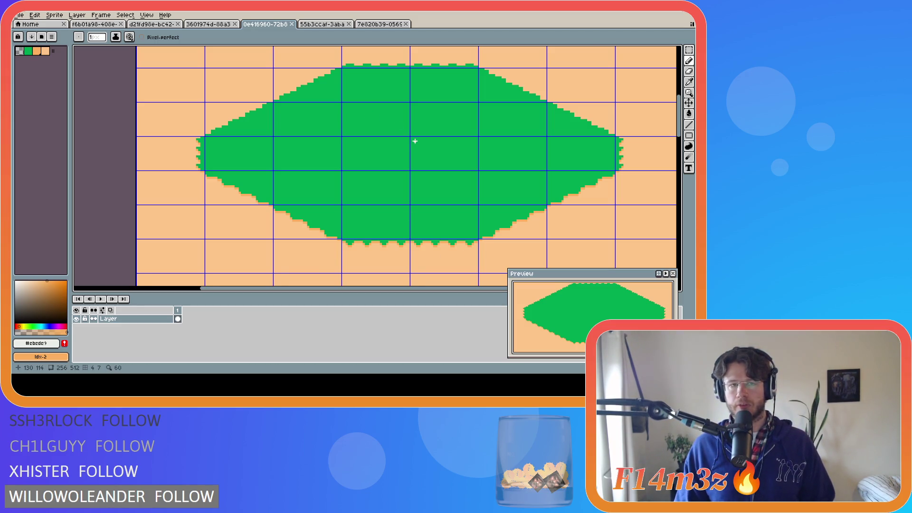
Flip between the green-with-brown, blue-and-peach and other green sprite sheets
scroll(415, 141, "down", 5)
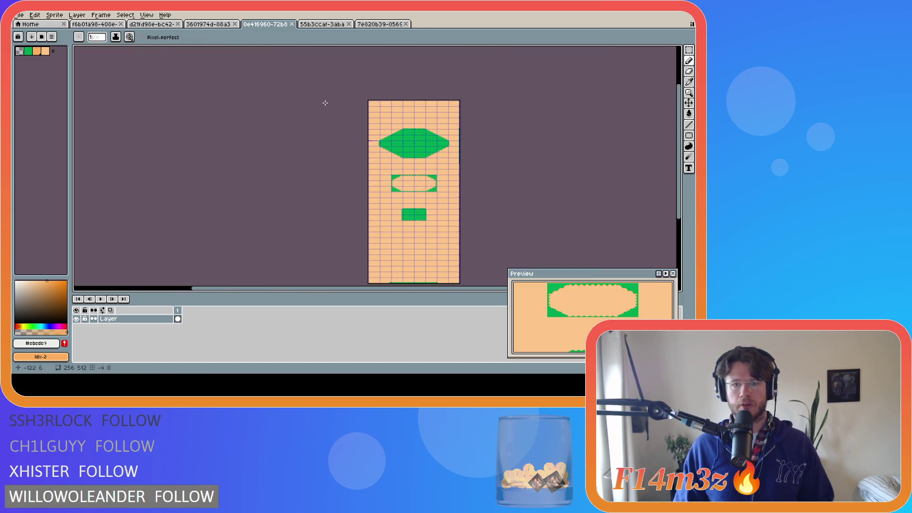
scroll(419, 160, "up", 4)
left_click(318, 24)
left_click(376, 24)
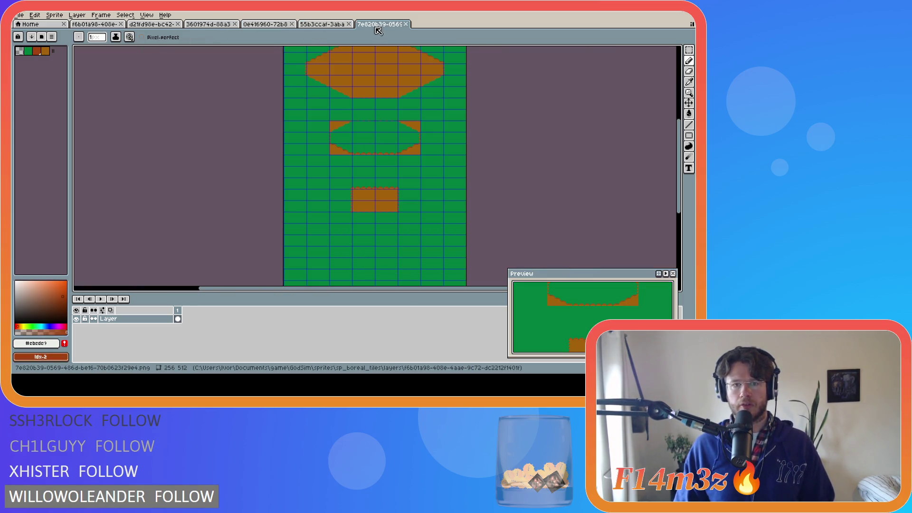
left_click(264, 25)
left_click(212, 27)
key("ctrl+Tab")
key("ctrl+Tab")
key("ctrl+Tab")
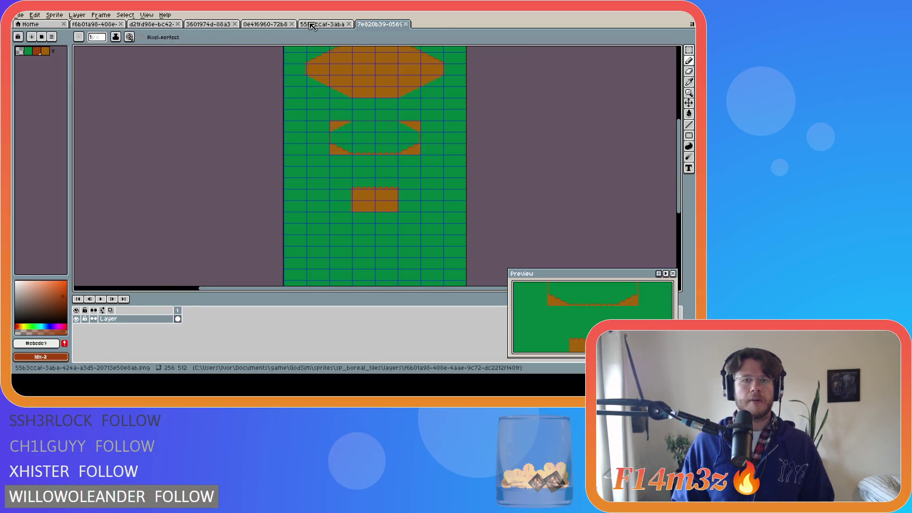
left_click(312, 24)
Step through every tab from the tileset to the 7e820b39 green sprite with brown patches
left_click(79, 25)
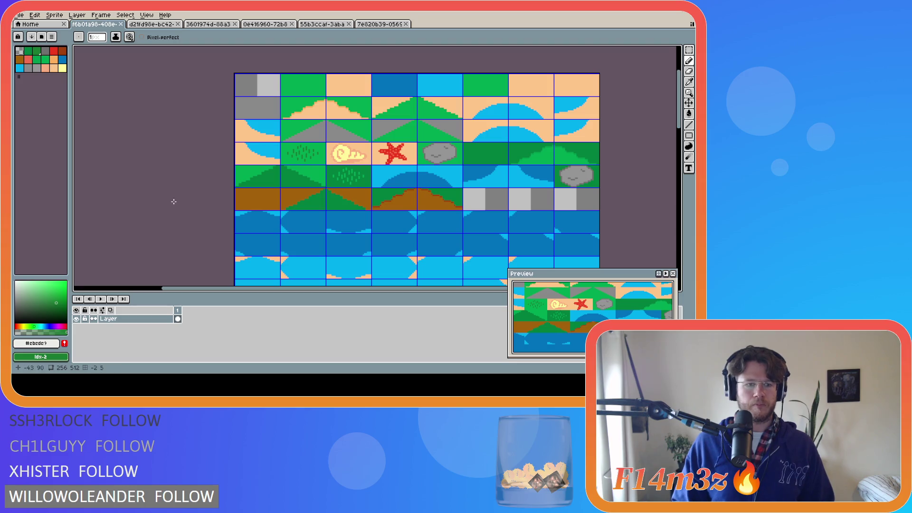
left_click(147, 24)
left_click(209, 24)
left_click(265, 24)
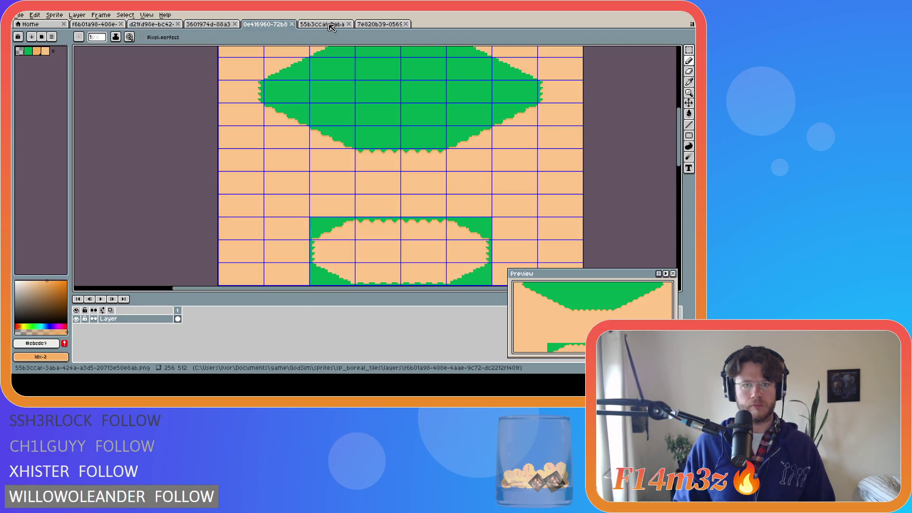
left_click(322, 24)
left_click(379, 24)
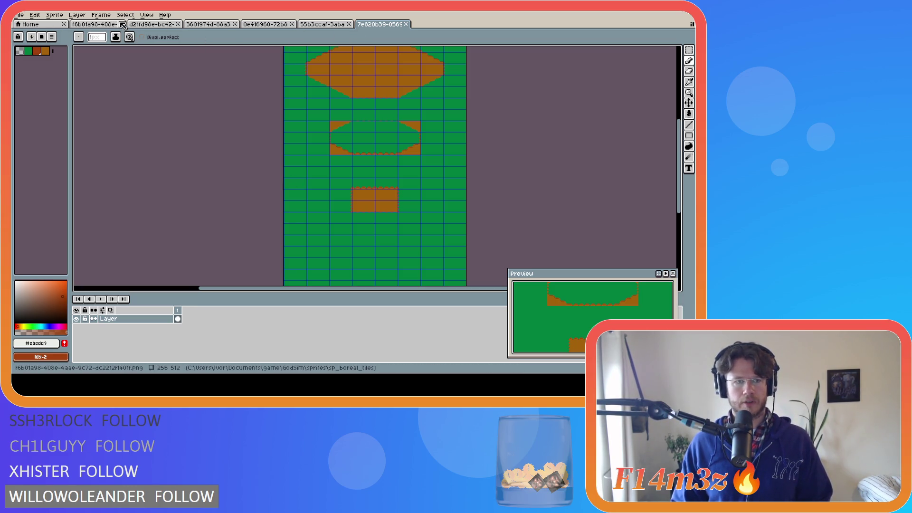
Return to the f6b01a98 tileset sheet, choosing the pencil tool, and bring up the File menu
left_click(104, 25)
left_click(19, 15)
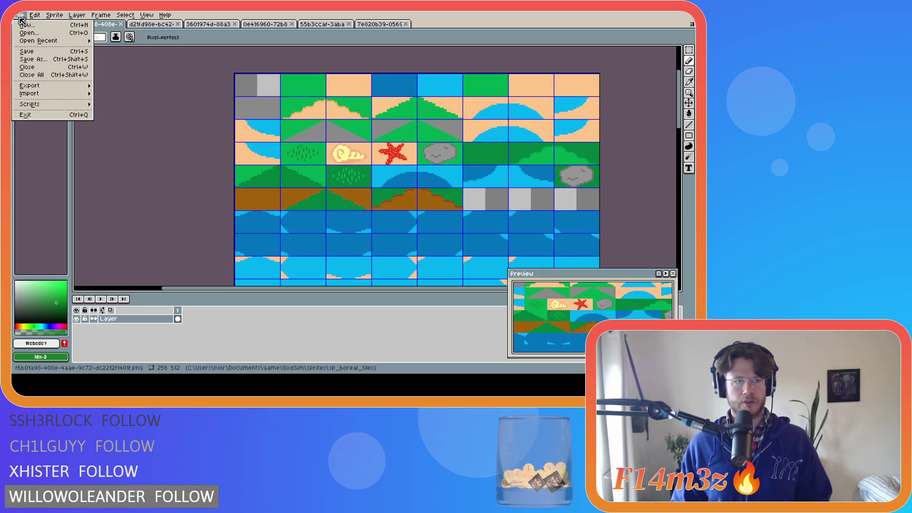
mouse_move(147, 14)
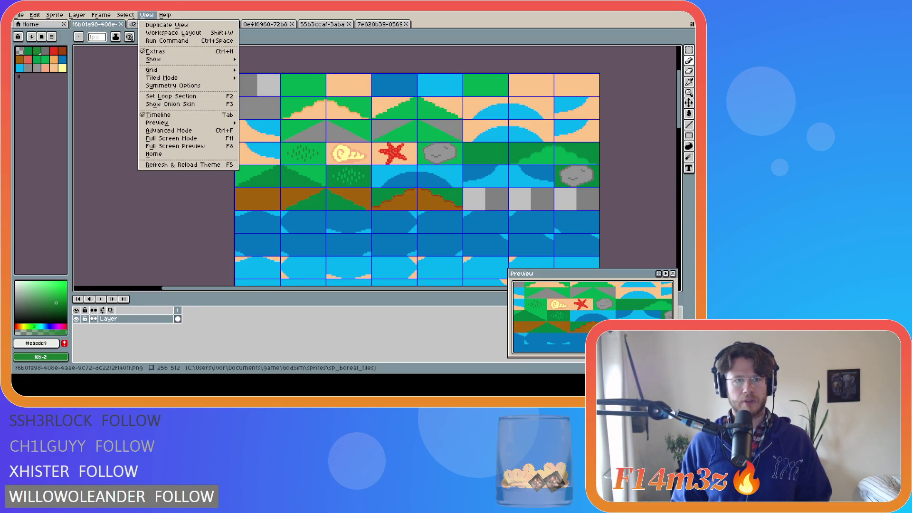
left_click(249, 14)
left_click(152, 24)
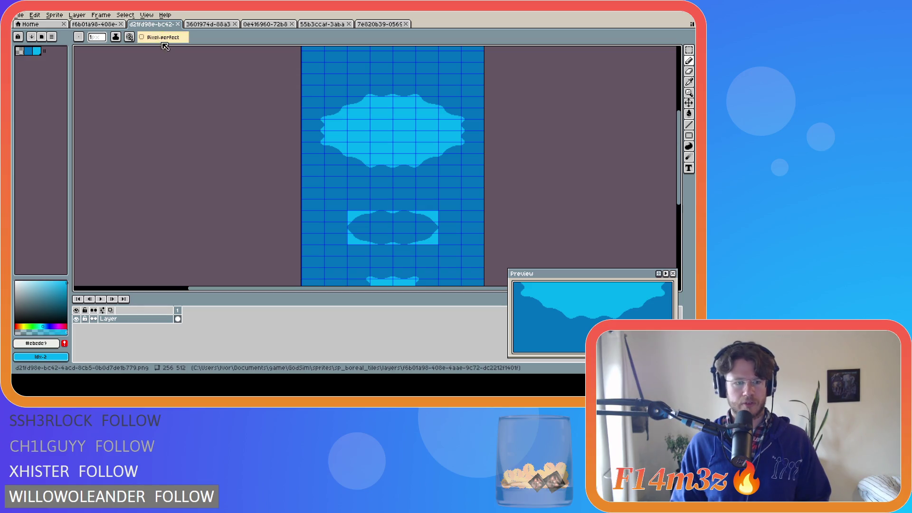
key("b")
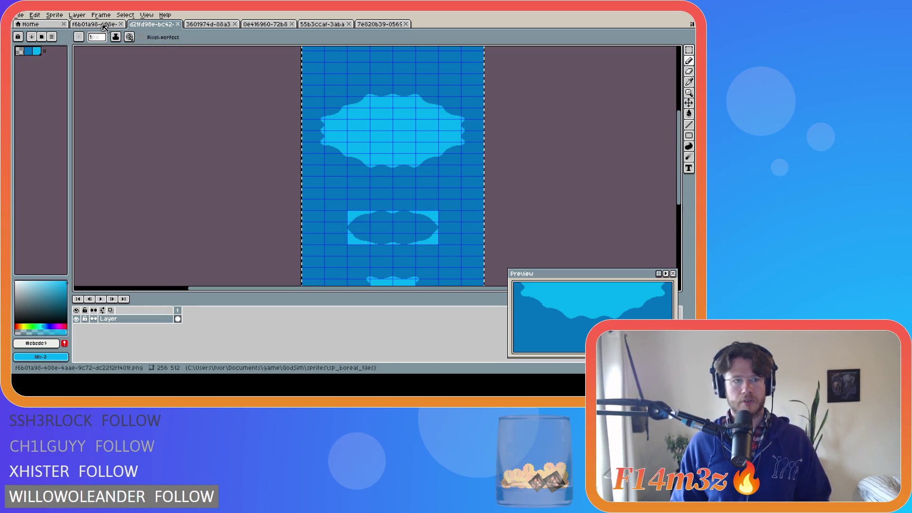
left_click(100, 25)
left_click(19, 15)
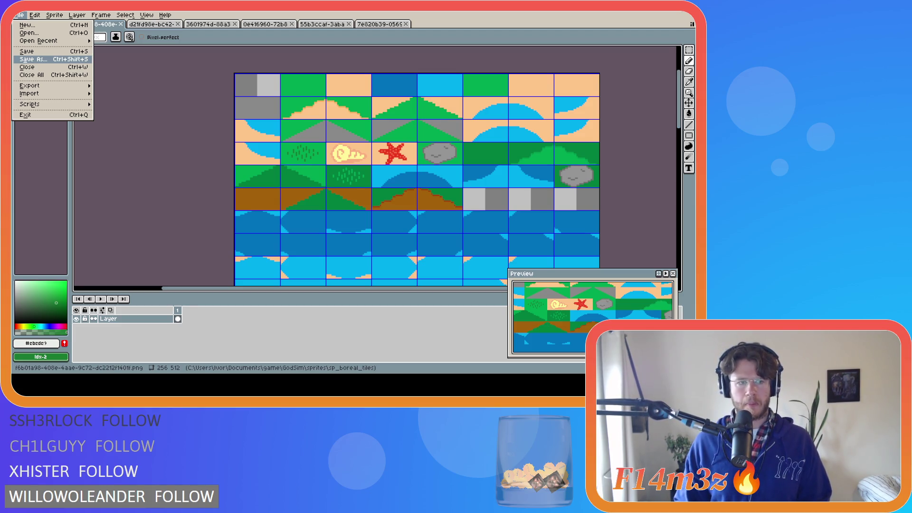
Save the sheet as temperate_forest.ase and add five new layers, Layer 1 to Layer 5
key("Escape")
key("ctrl+w")
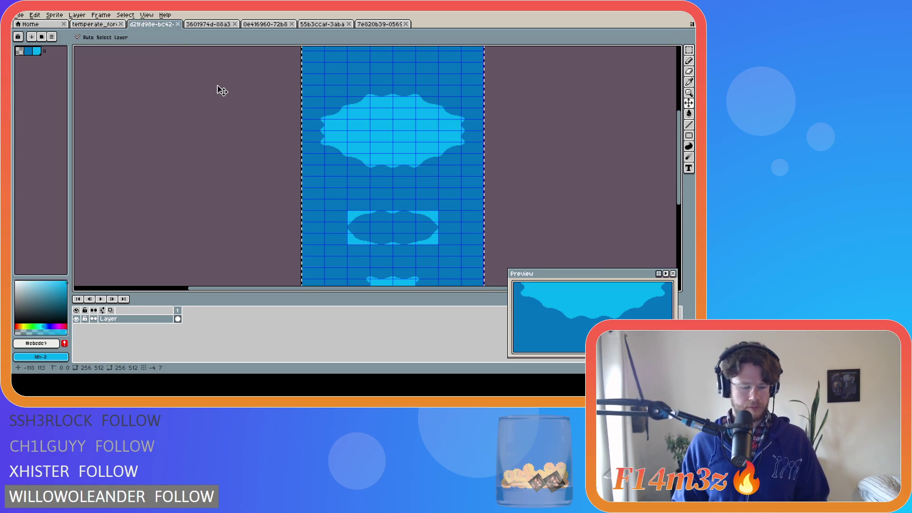
left_click(99, 27)
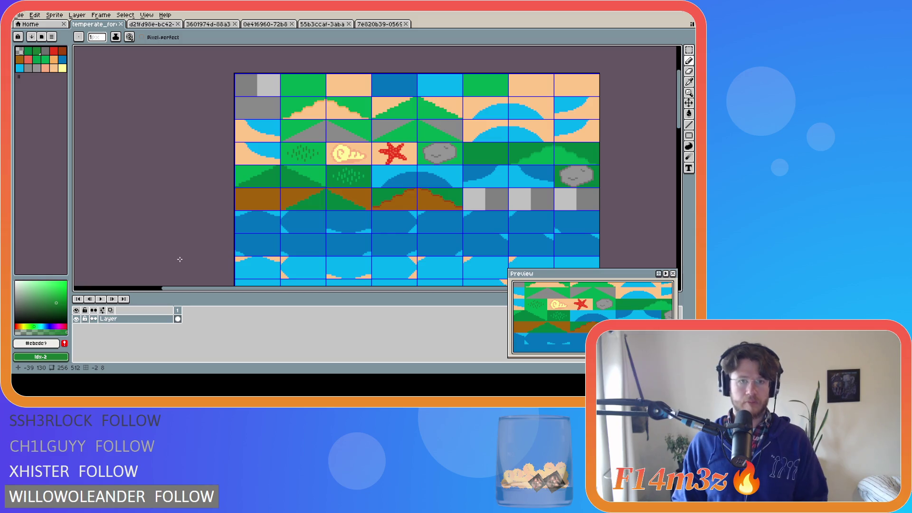
key("shift+n")
key("shift+n")
key("shift+n")
key("shift+n")
key("shift+n")
left_click(143, 352)
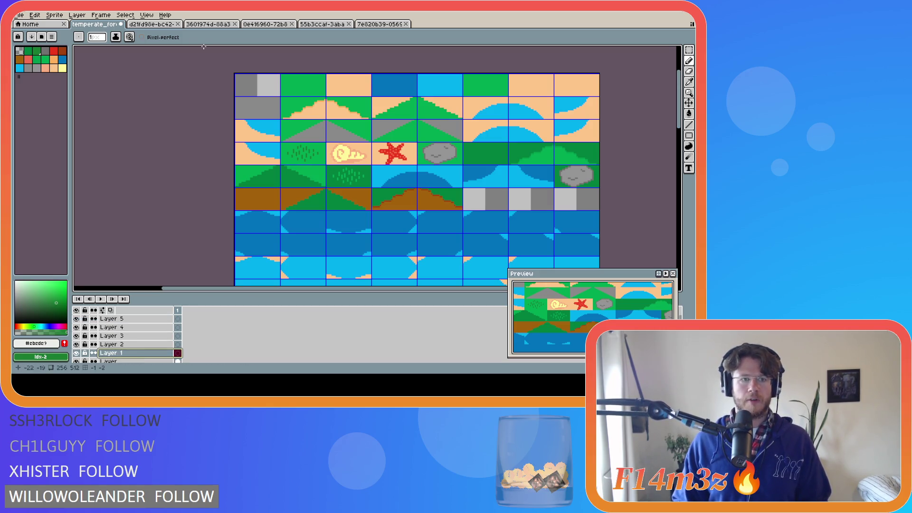
key("ctrl+v")
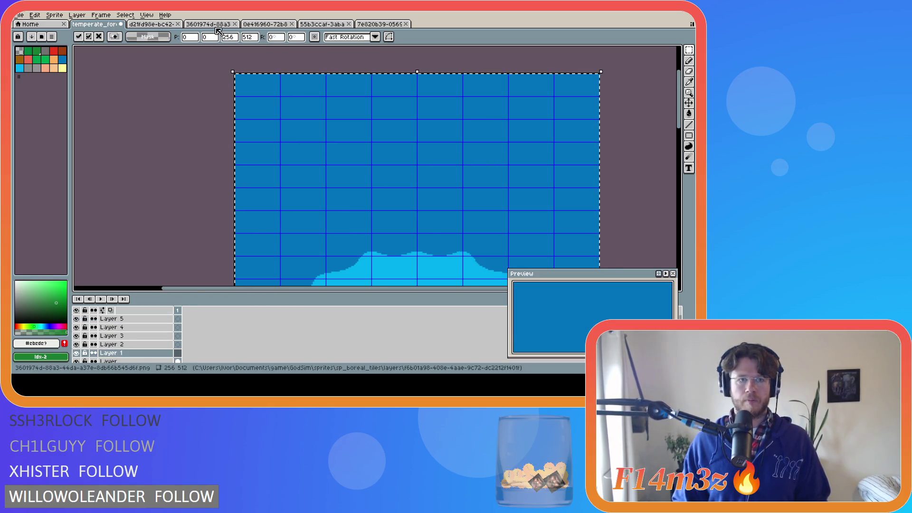
left_click(216, 27)
left_click(95, 25)
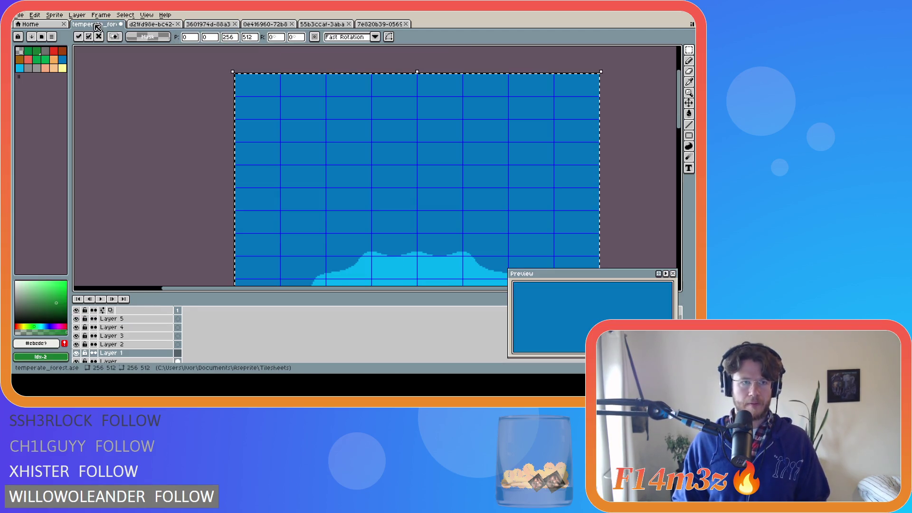
key("Return")
left_click(271, 27)
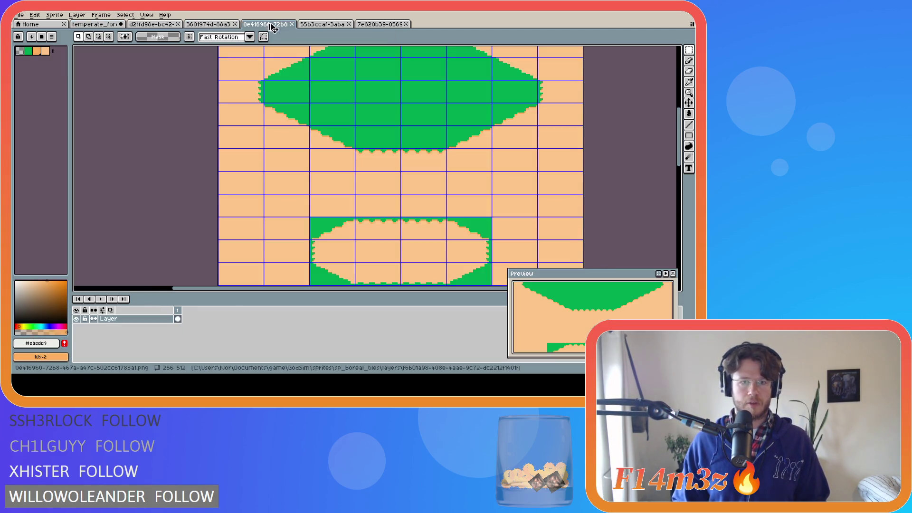
left_click(117, 24)
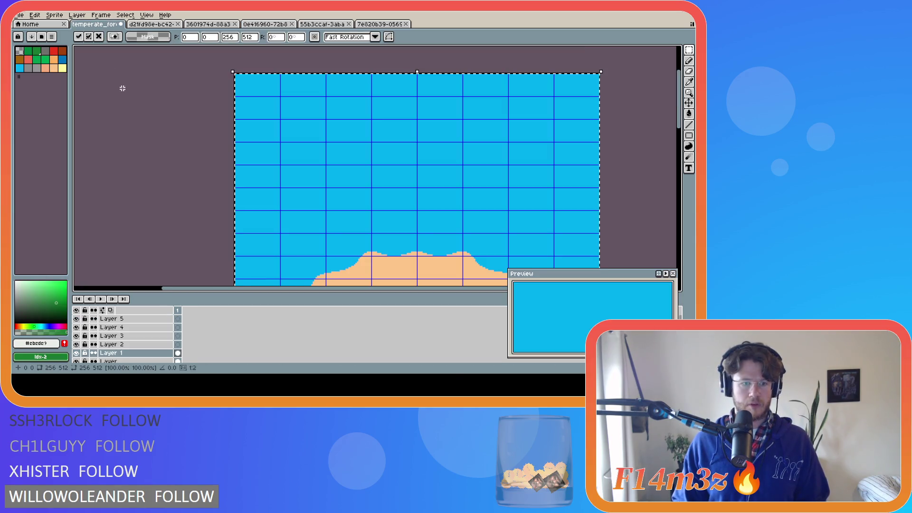
key("Return")
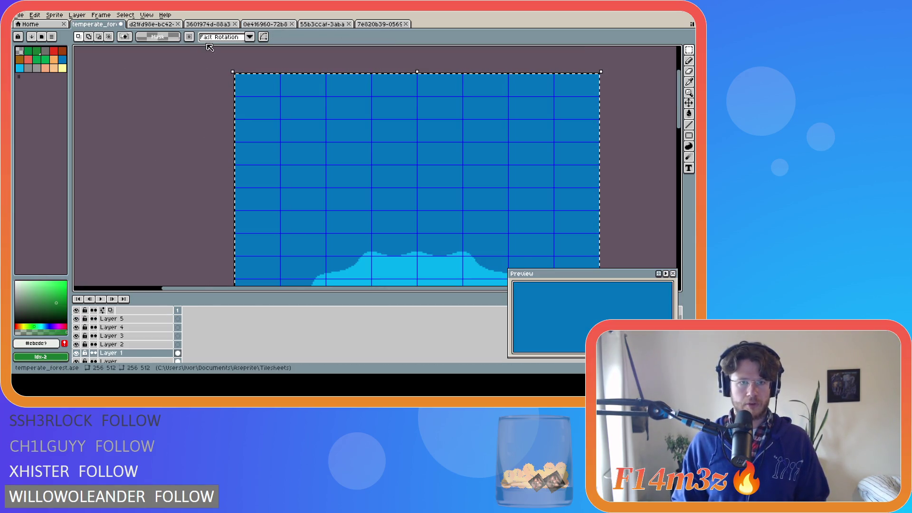
left_click(208, 25)
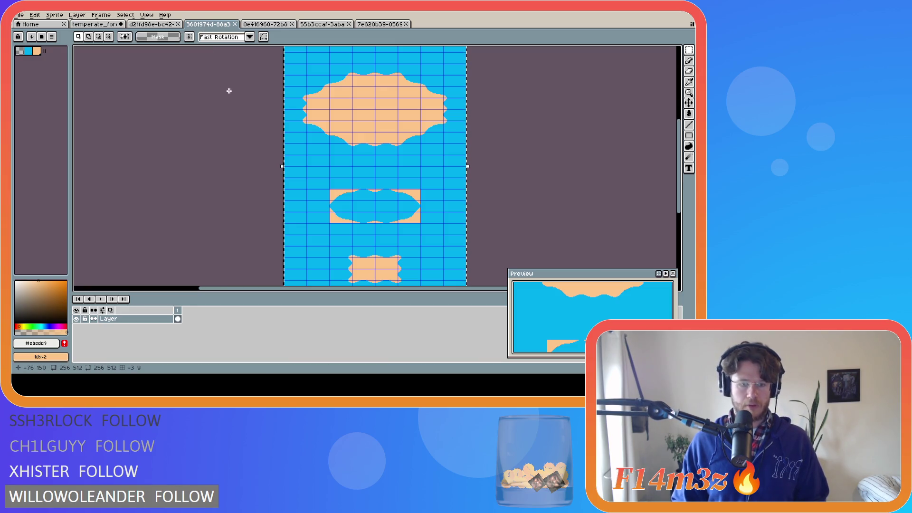
left_click(95, 25)
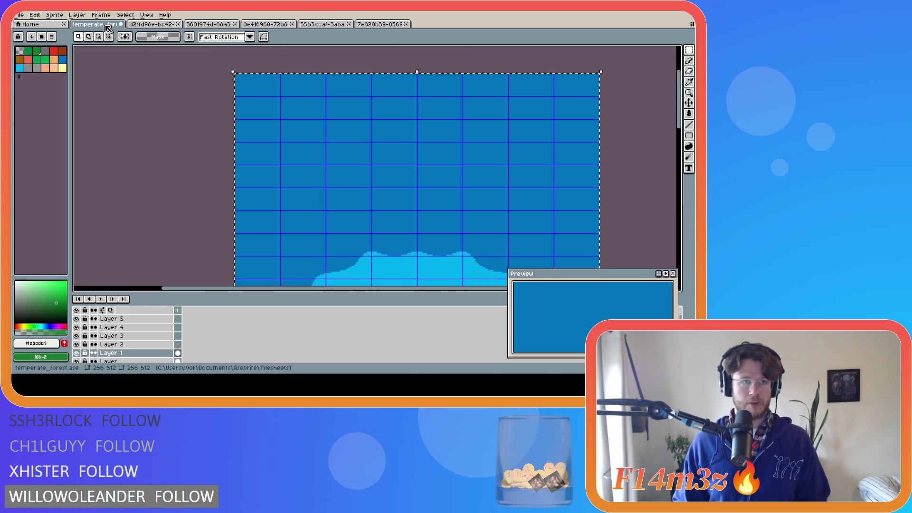
left_click(131, 342)
key("ctrl+v")
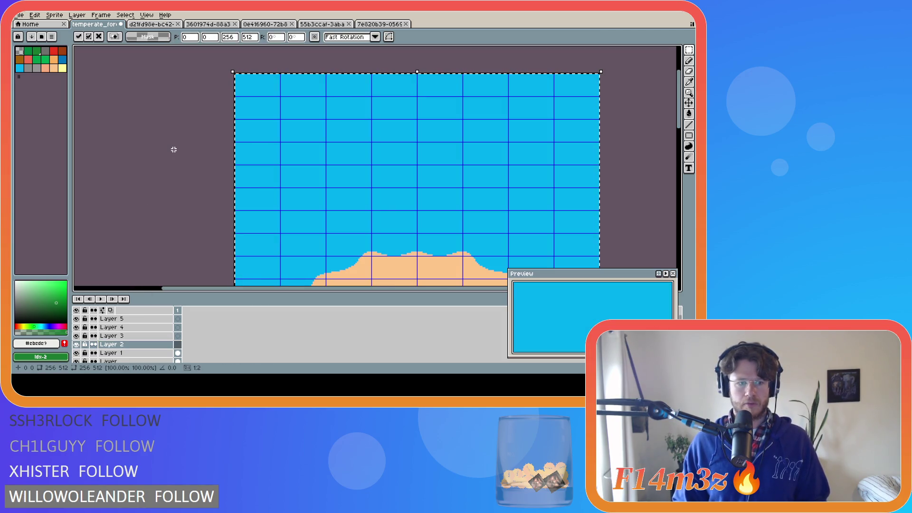
scroll(169, 169, "down", 3)
scroll(163, 255, "up", 2)
left_click(177, 344)
left_click(76, 345)
left_click(76, 345)
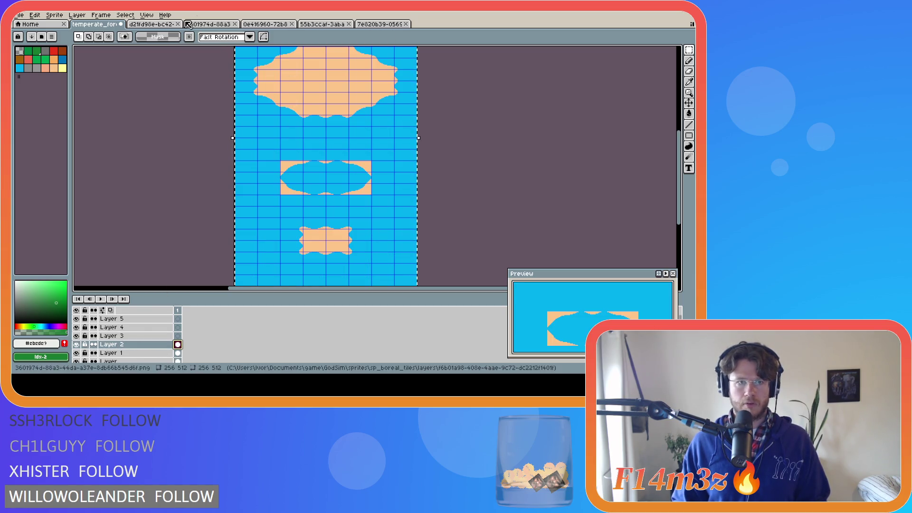
left_click(265, 23)
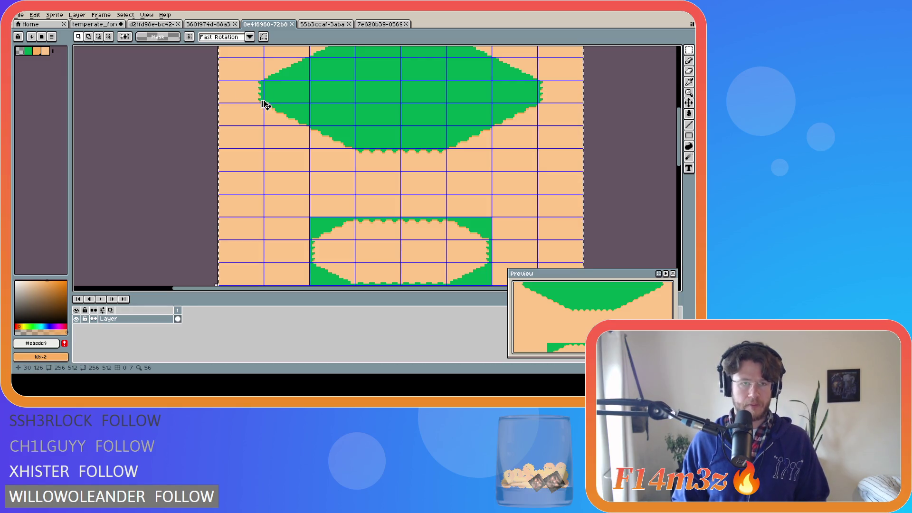
left_click(95, 24)
left_click(112, 336)
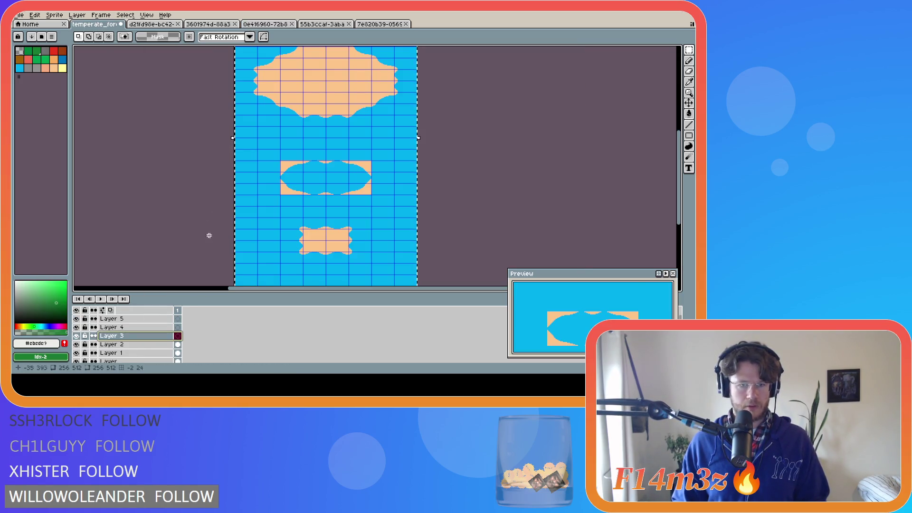
double_click(178, 336)
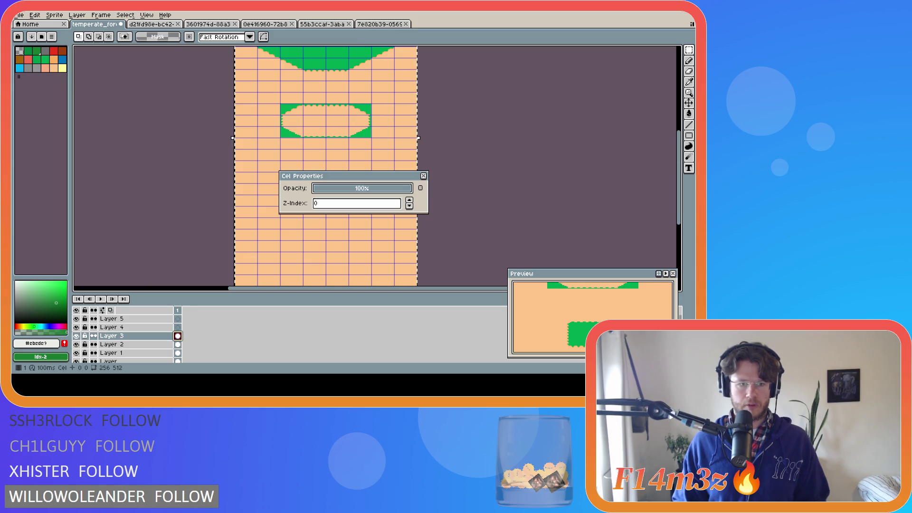
left_click(423, 178)
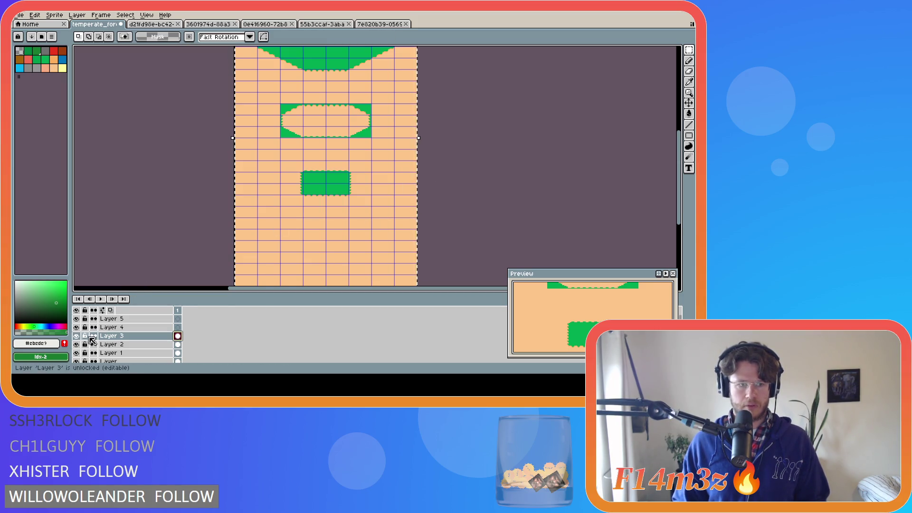
left_click(317, 24)
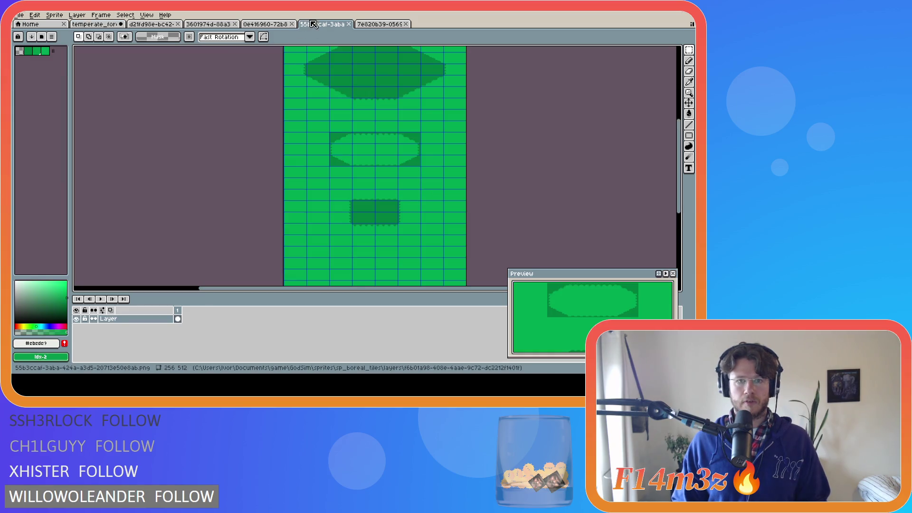
left_click(97, 24)
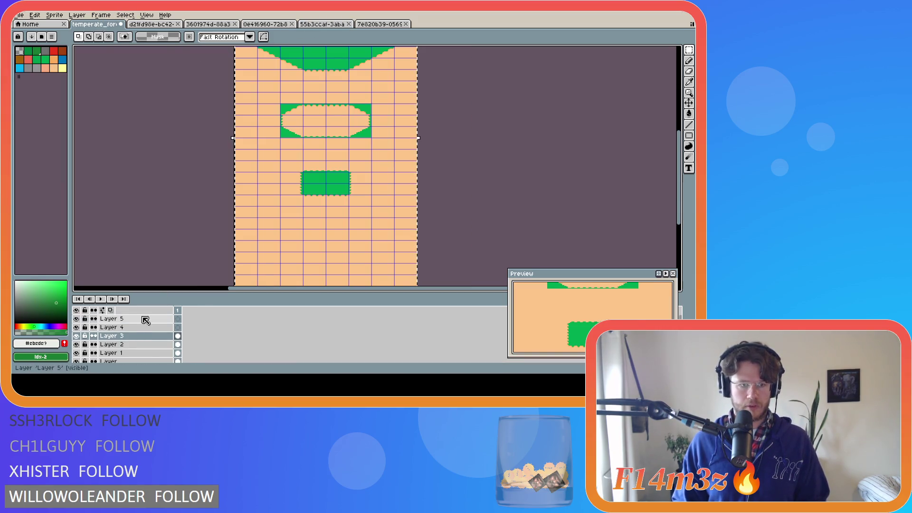
left_click(112, 328)
key("ctrl+v")
key("ctrl+shift+Tab")
key("ctrl+shift+Tab")
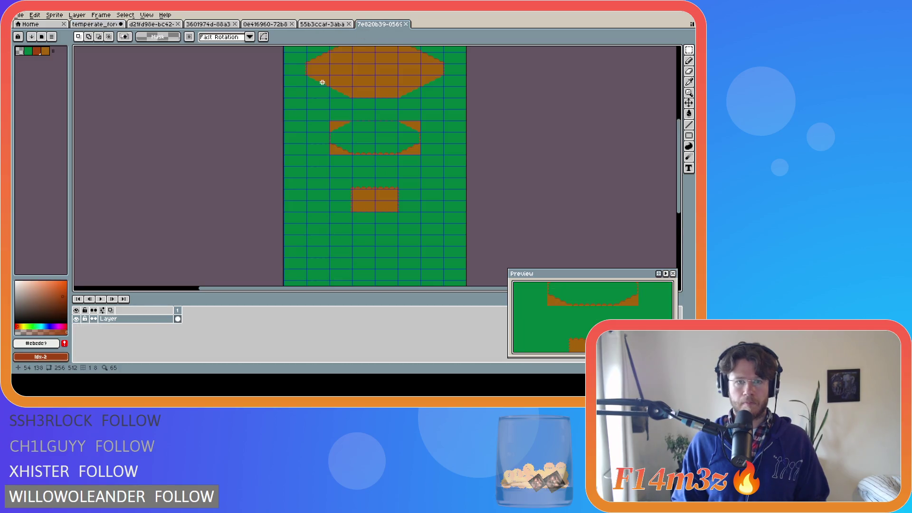
key("ctrl+Tab")
key("ctrl+Tab")
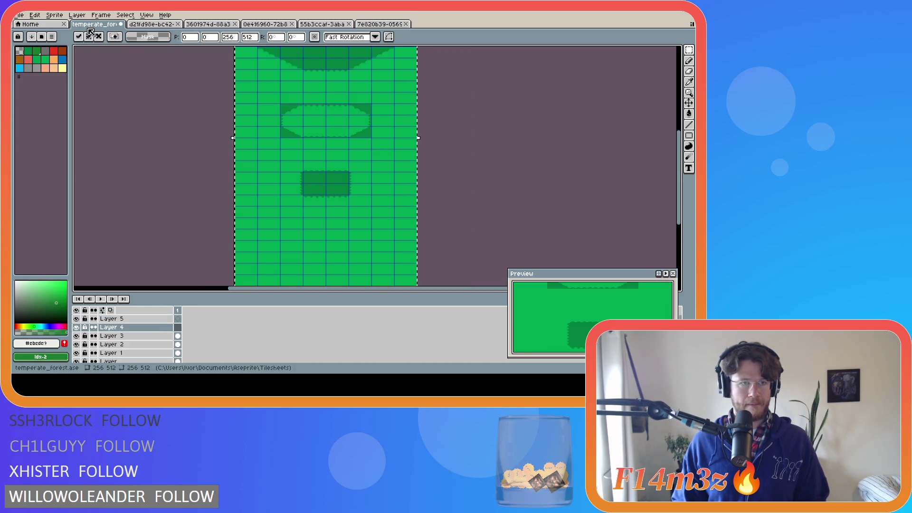
left_click(112, 319)
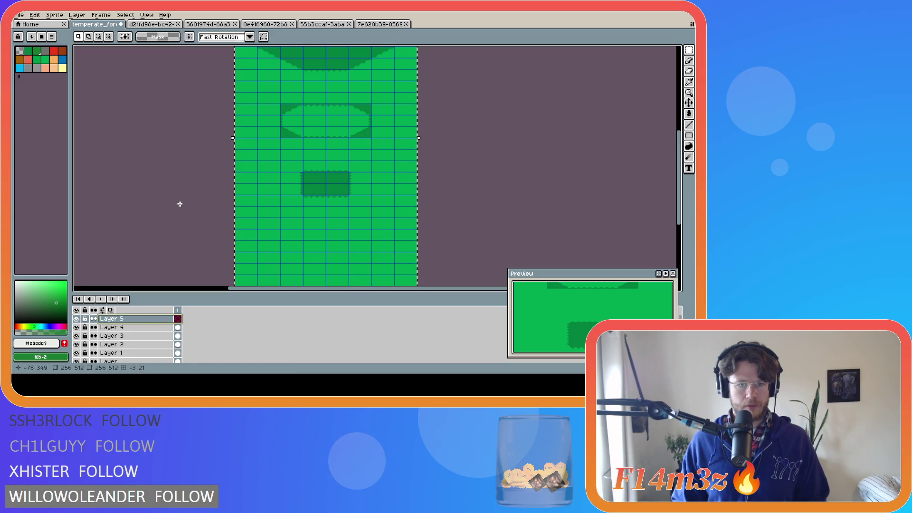
key("ctrl+v")
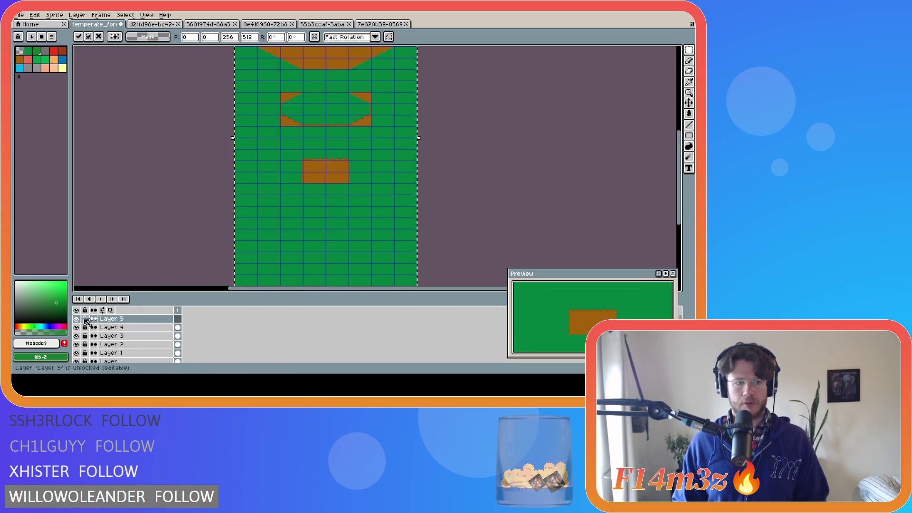
left_click(76, 319)
left_click(76, 319)
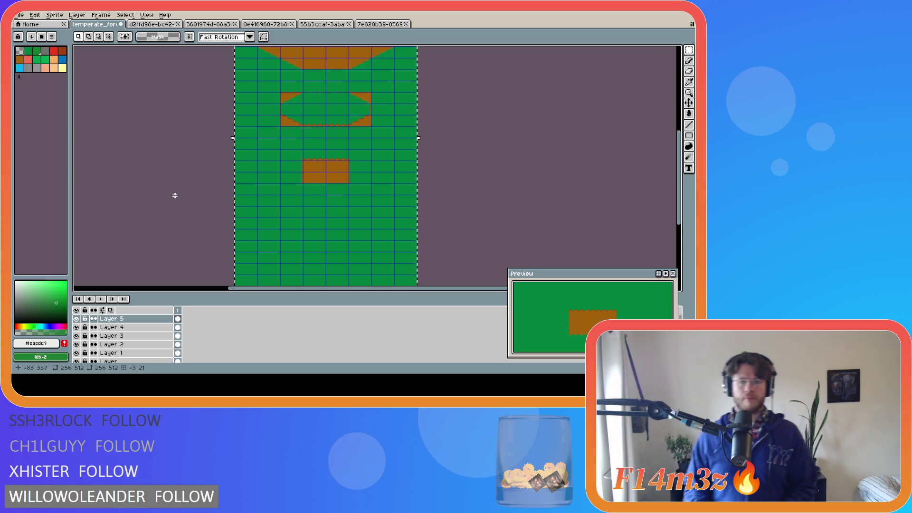
key("ctrl+d")
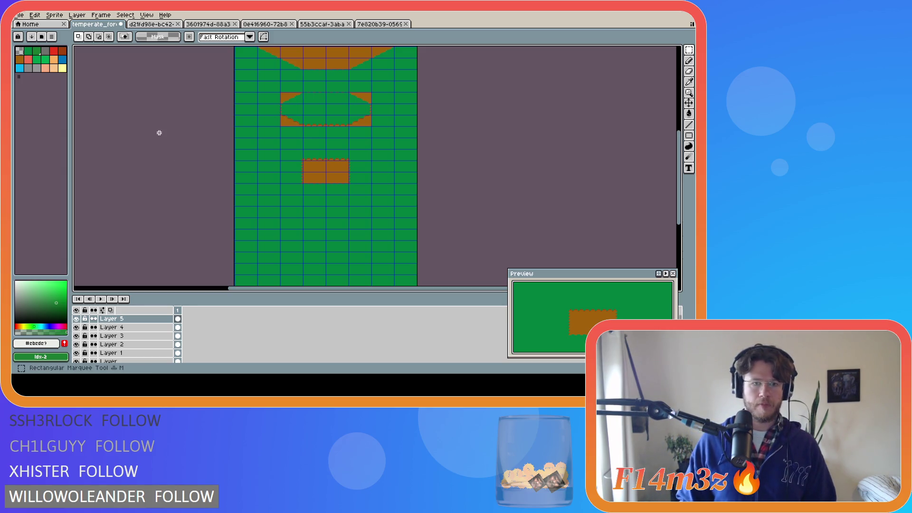
scroll(190, 212, "down", 2)
scroll(189, 212, "up", 2)
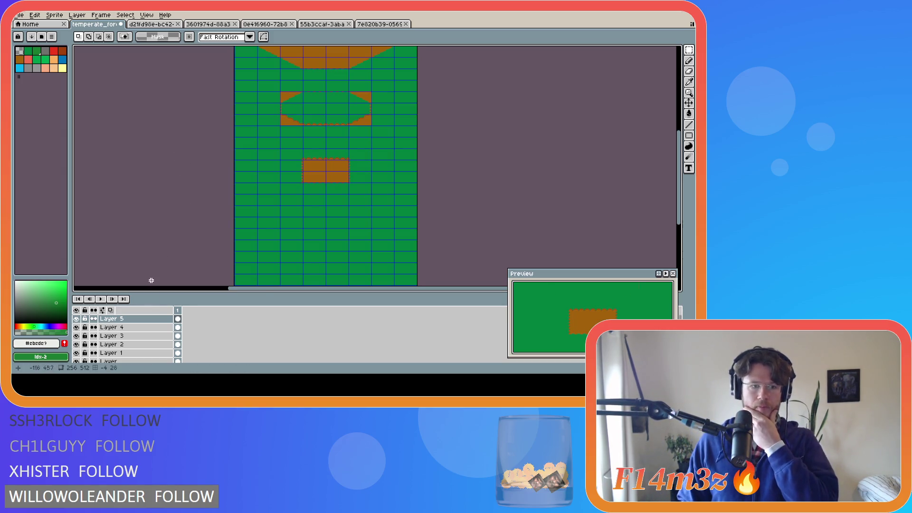
scroll(142, 351, "down", 1)
left_click(147, 349)
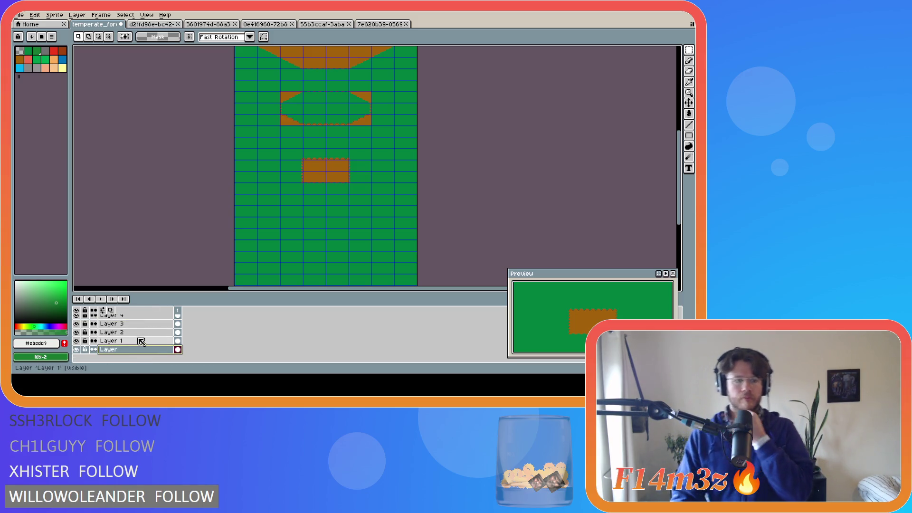
scroll(114, 342, "up", 1)
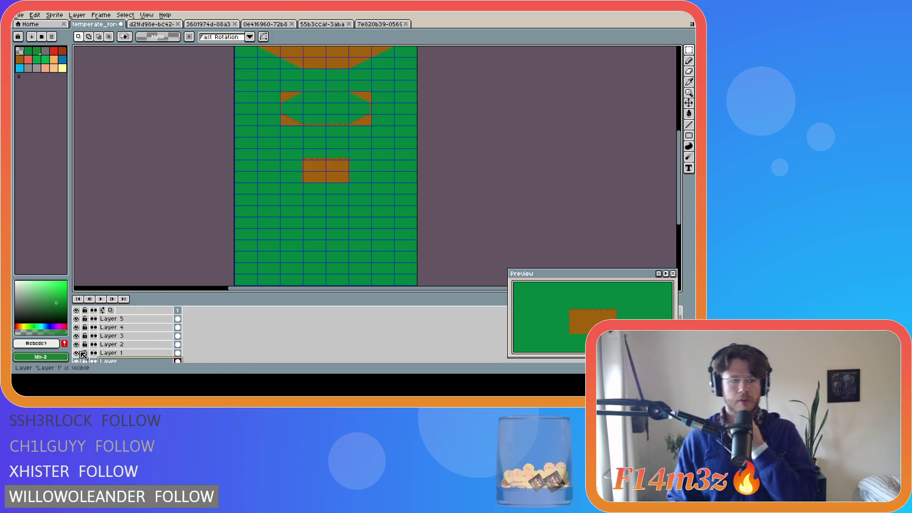
left_click(178, 24)
Close the four unused sprite tabs and save the temperate_forest tile sheet
left_click(178, 24)
left_click(179, 24)
left_click(178, 24)
left_click(179, 25)
key("ctrl+s")
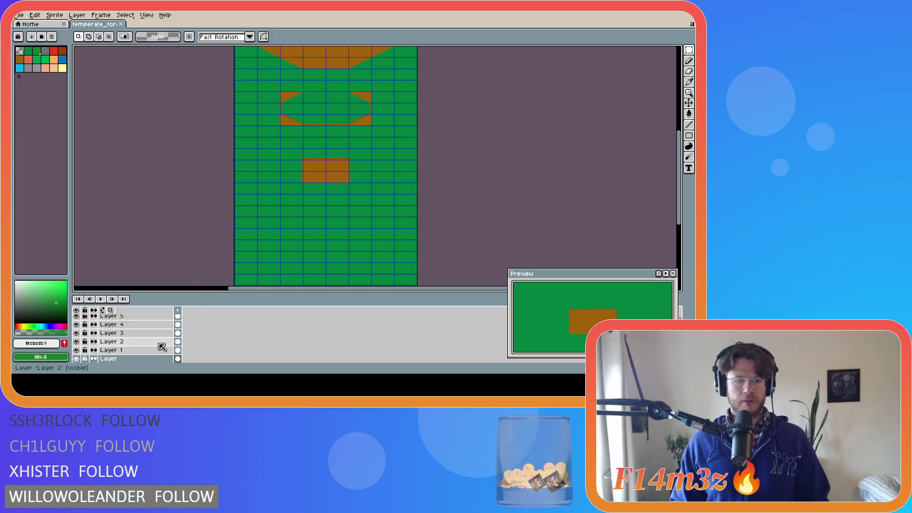
Hide Layer 5, Layer 4 and the background so only Layer 3's green shapes show, zoomed in
scroll(128, 339, "up", 1)
left_click(78, 319)
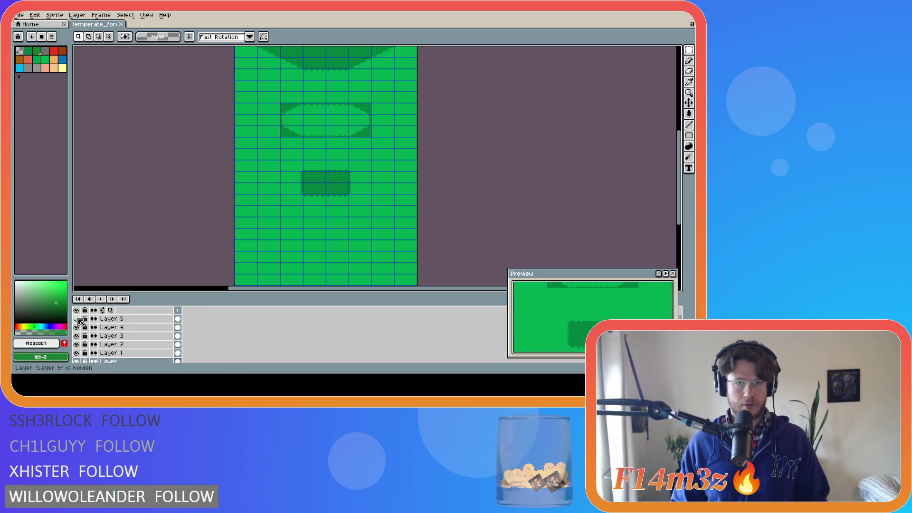
left_click(77, 361)
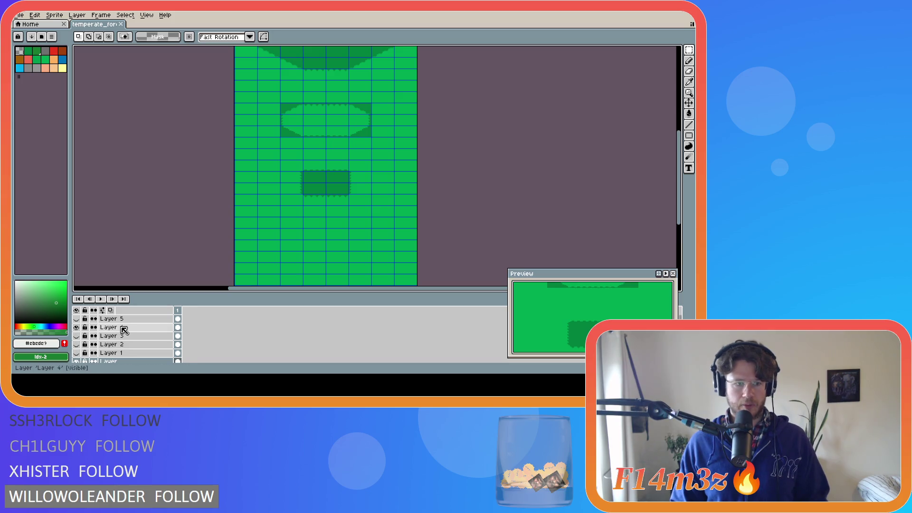
left_click(123, 327)
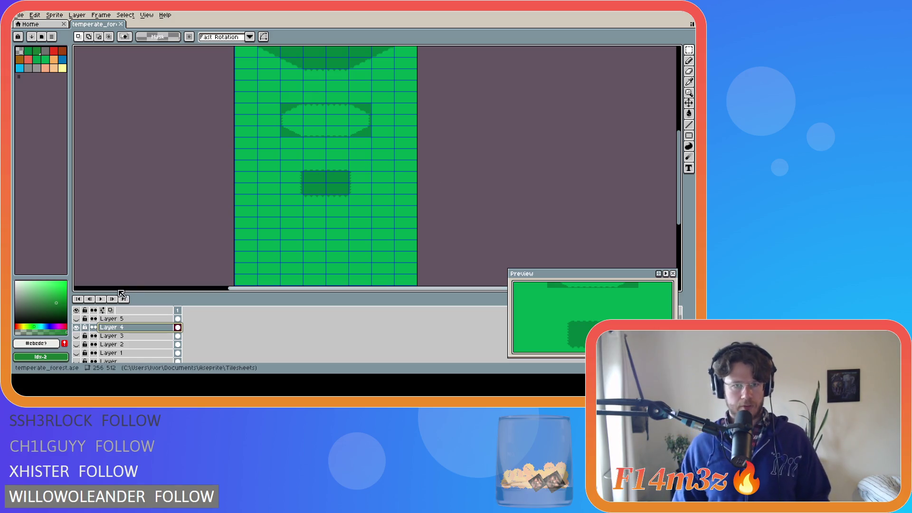
left_click(76, 327)
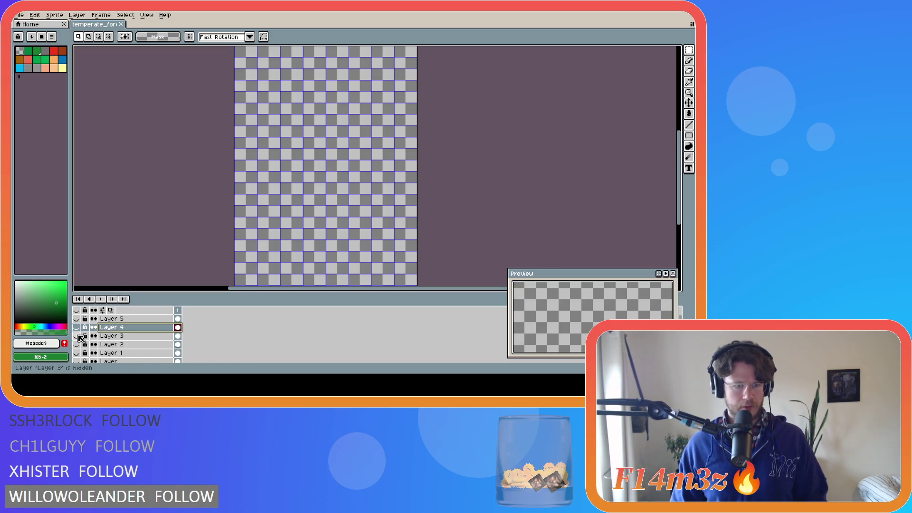
left_click(76, 336)
left_click_drag(680, 181, 679, 157)
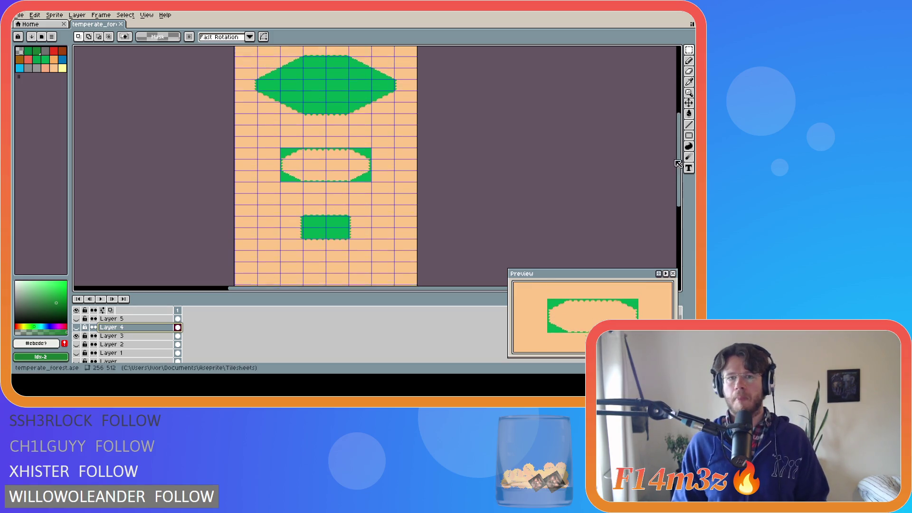
scroll(305, 110, "up", 2)
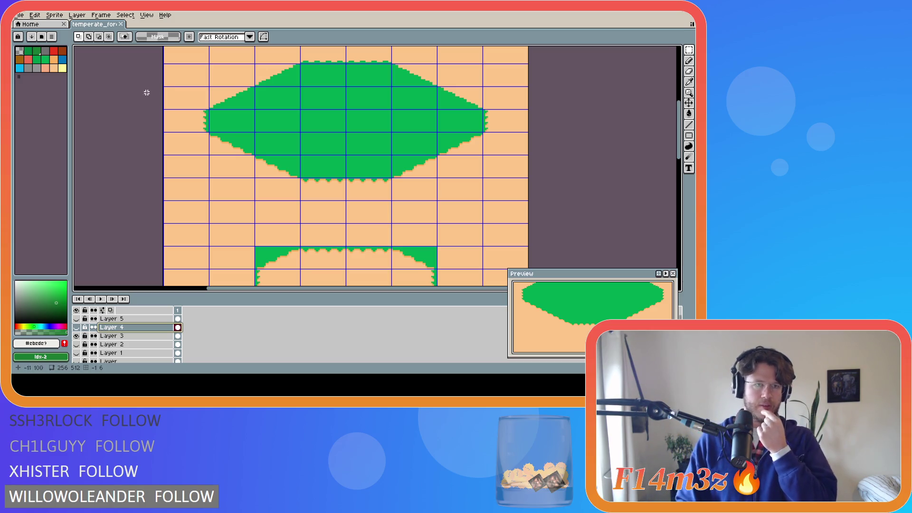
left_click(19, 16)
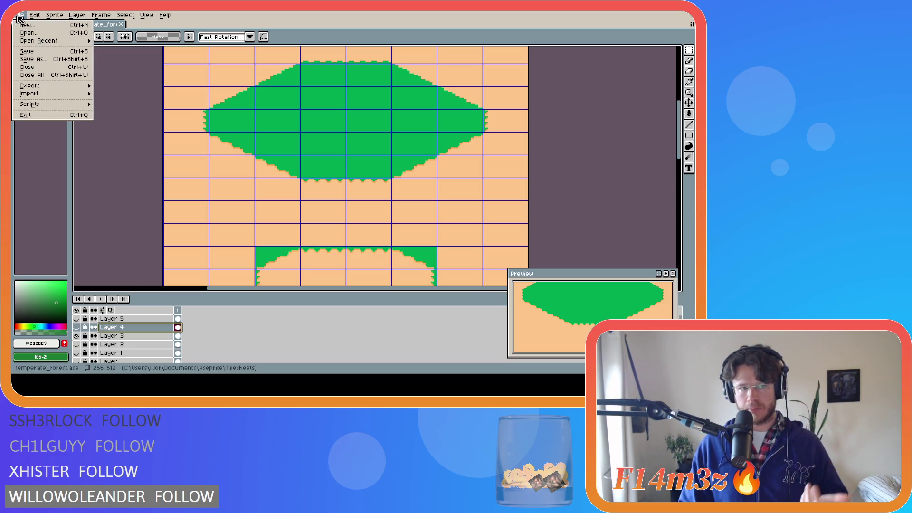
Make a new sprite with Width 32 and Height 16 pixels
left_click(44, 27)
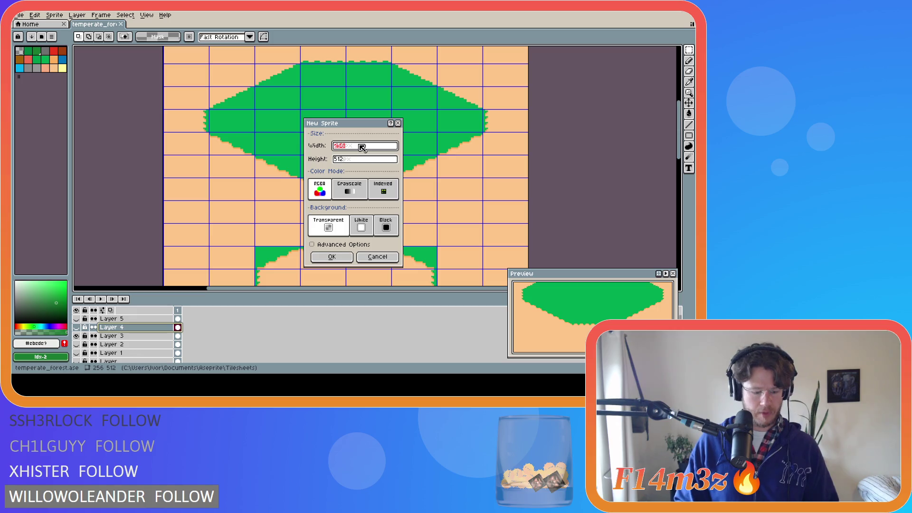
type("32")
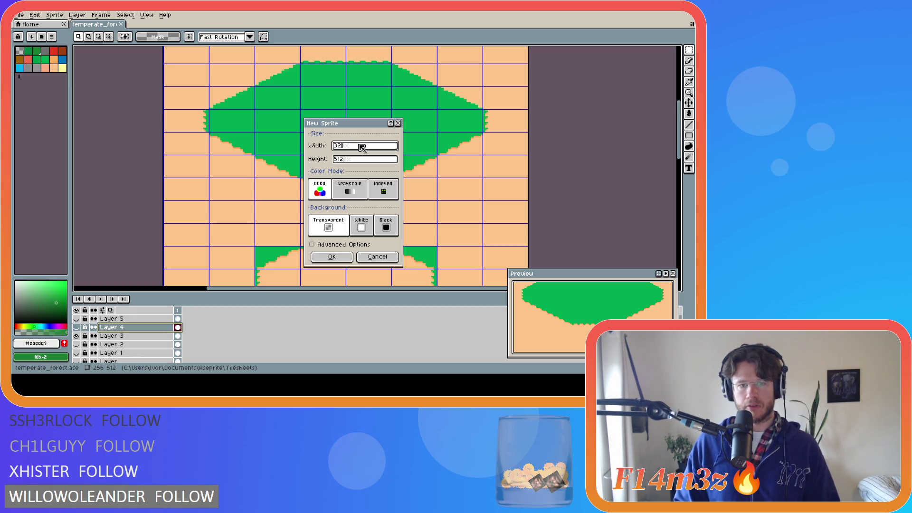
key("Tab")
type("32")
type("16")
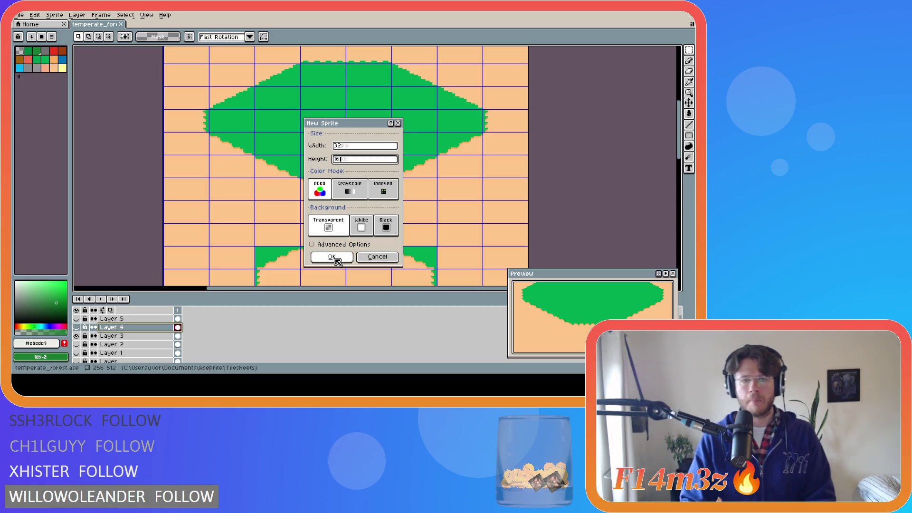
left_click(332, 257)
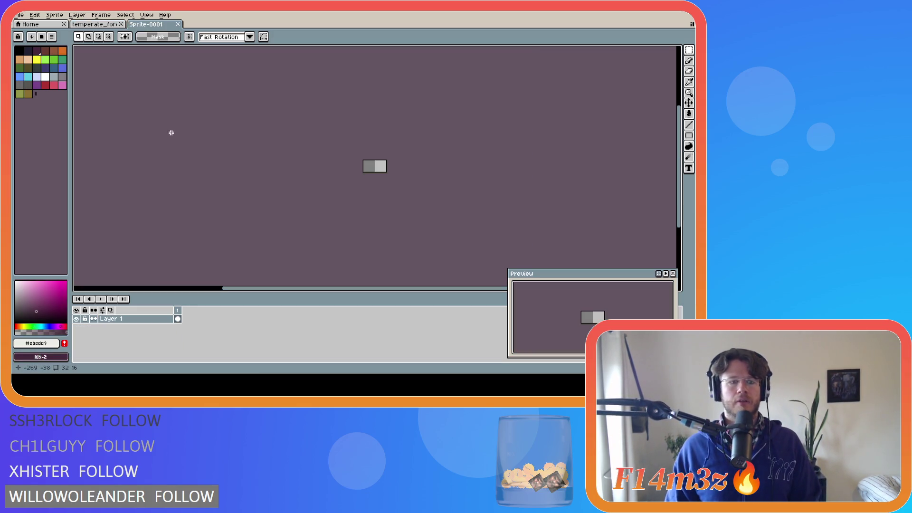
Load a different palette from the palette options menu and zoom into Sprite-0001
key("bracketright")
key("bracketright")
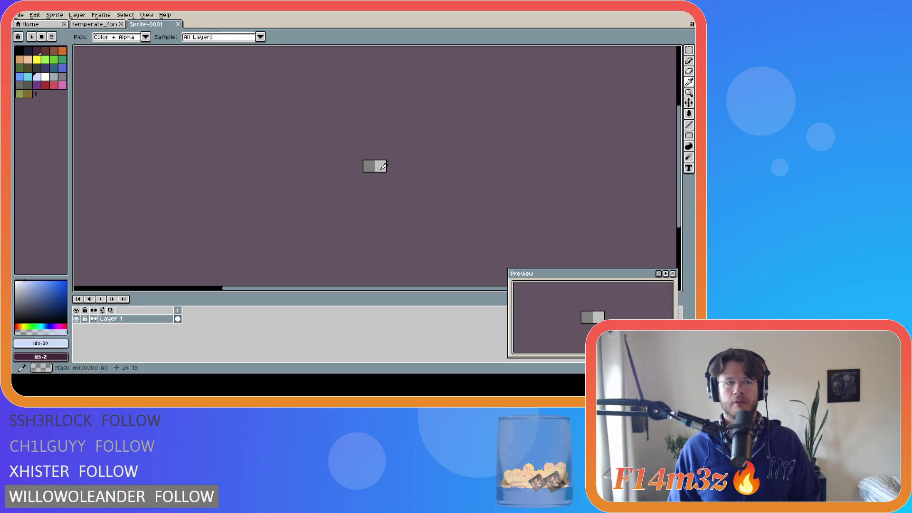
left_click(52, 37)
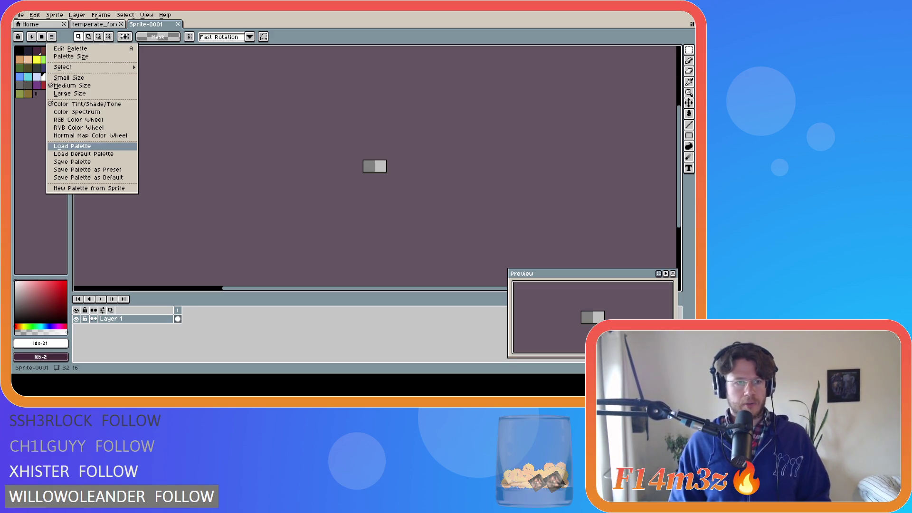
left_click(97, 76)
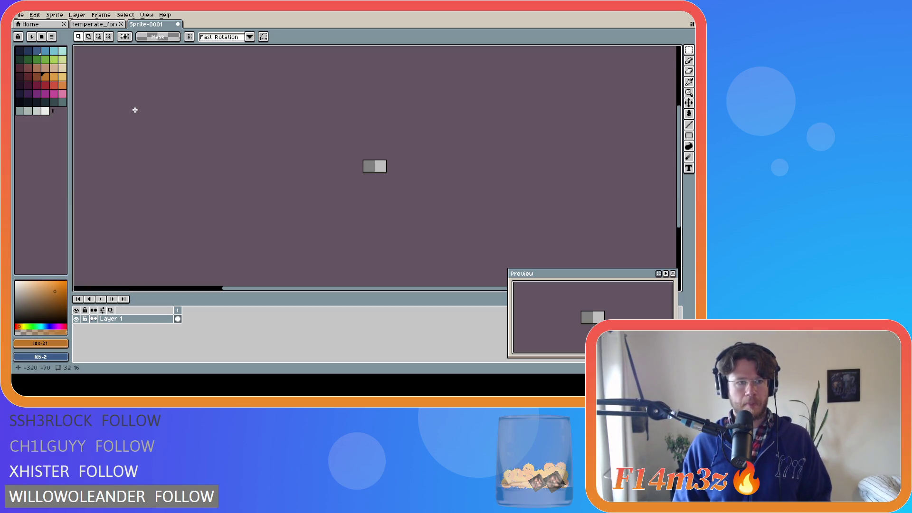
scroll(393, 160, "up", 2)
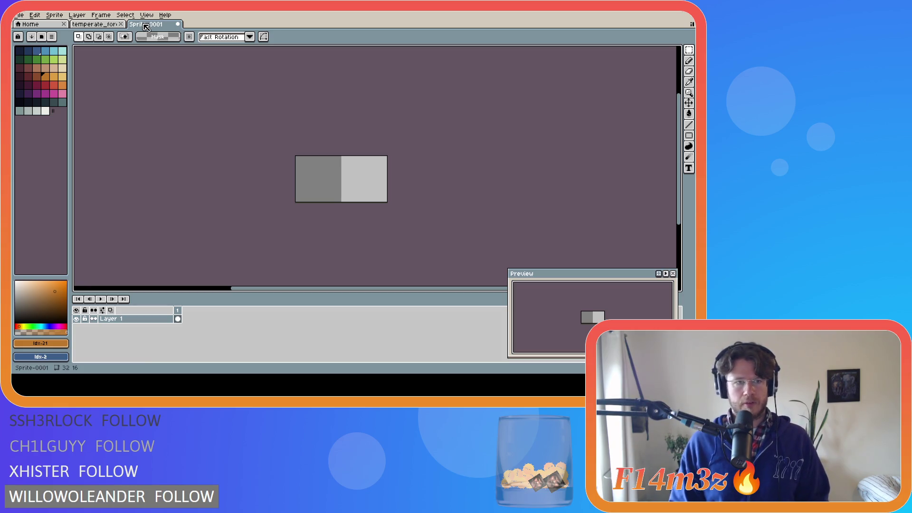
Look through the View > Tiled Mode submenu without choosing an option
left_click(75, 16)
mouse_move(100, 18)
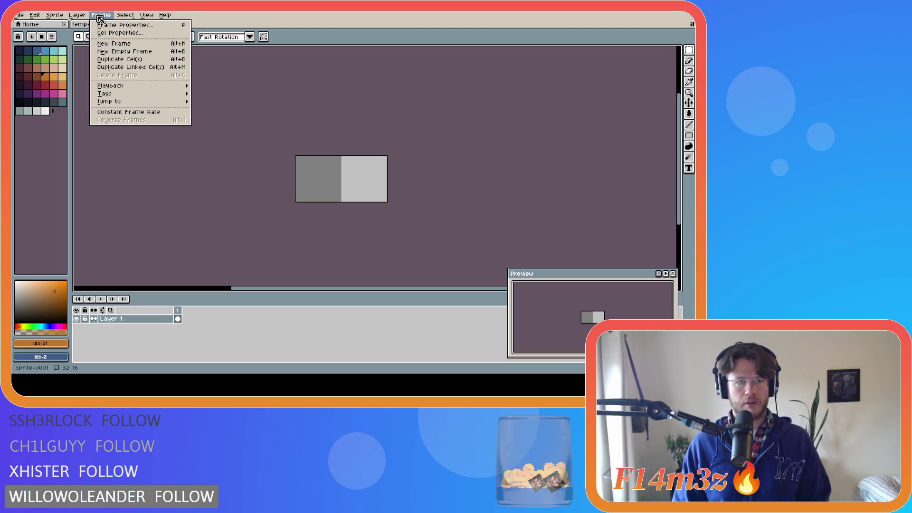
mouse_move(151, 18)
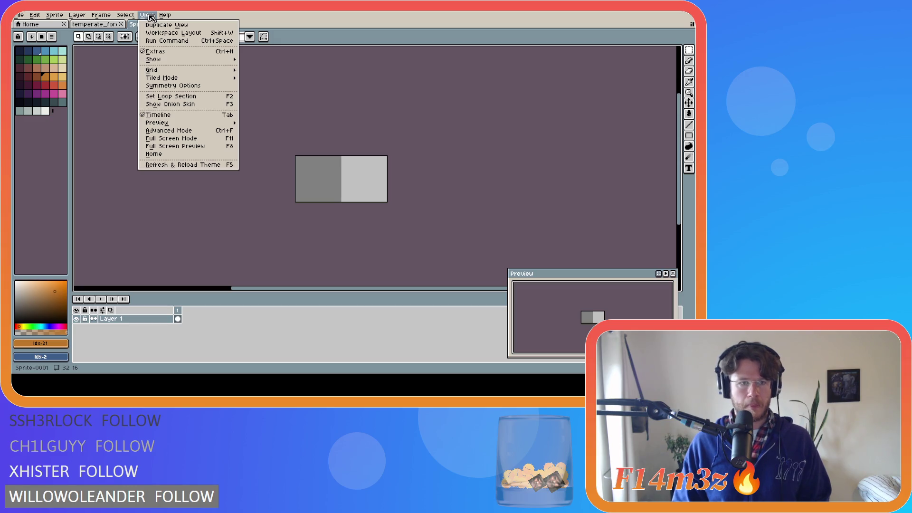
mouse_move(174, 80)
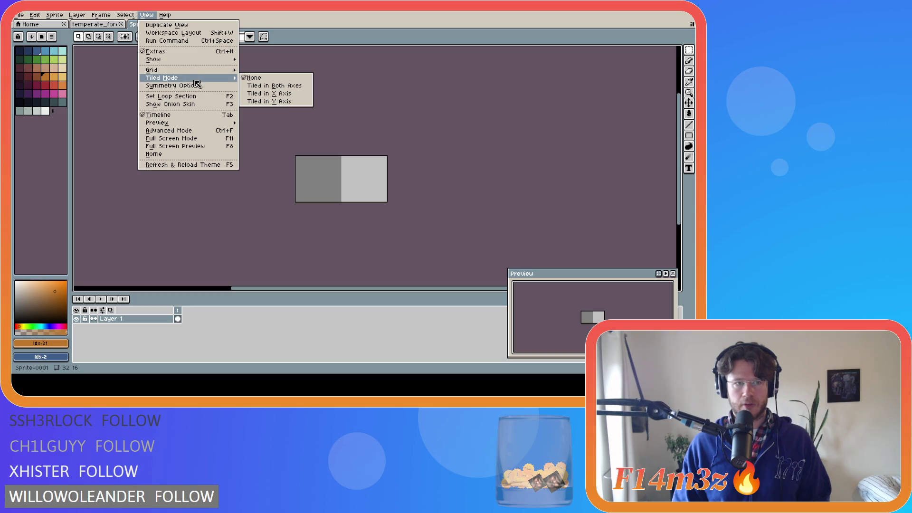
left_click(94, 185)
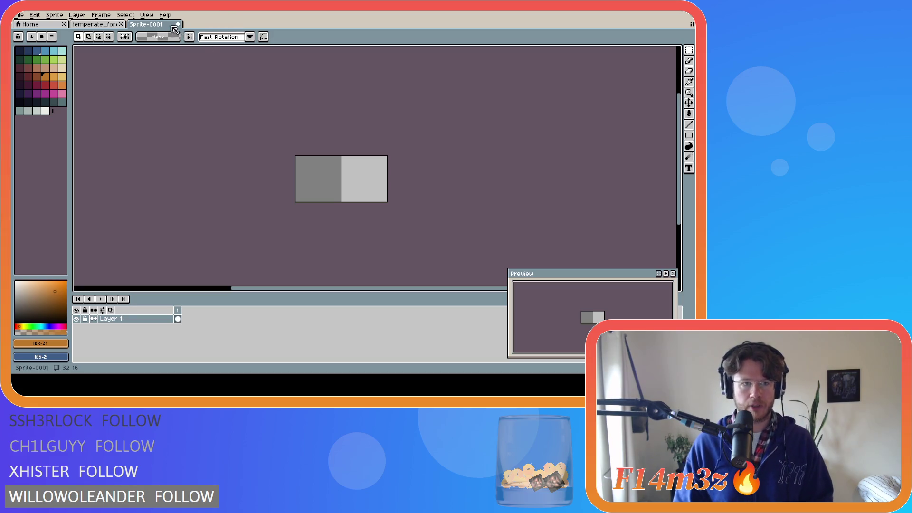
Turn on tiled mode in both axes for Sprite-0001
left_click(126, 15)
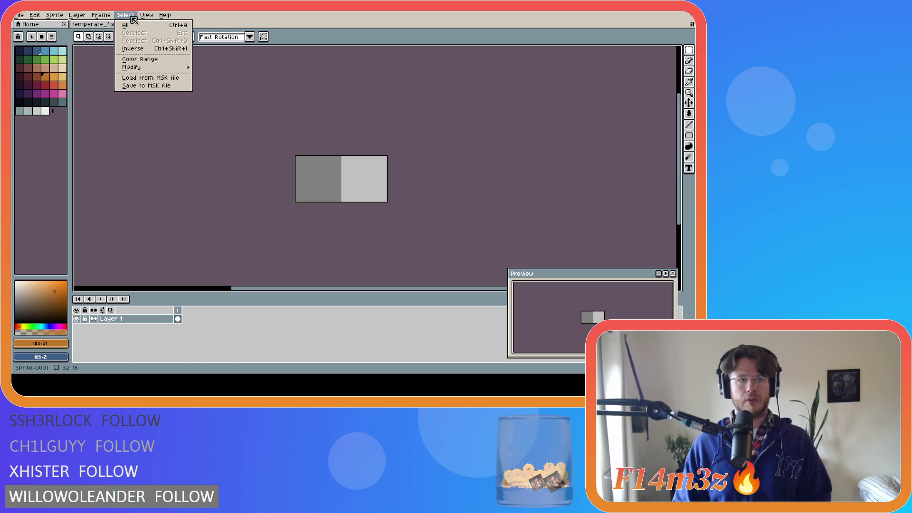
mouse_move(174, 125)
mouse_move(174, 78)
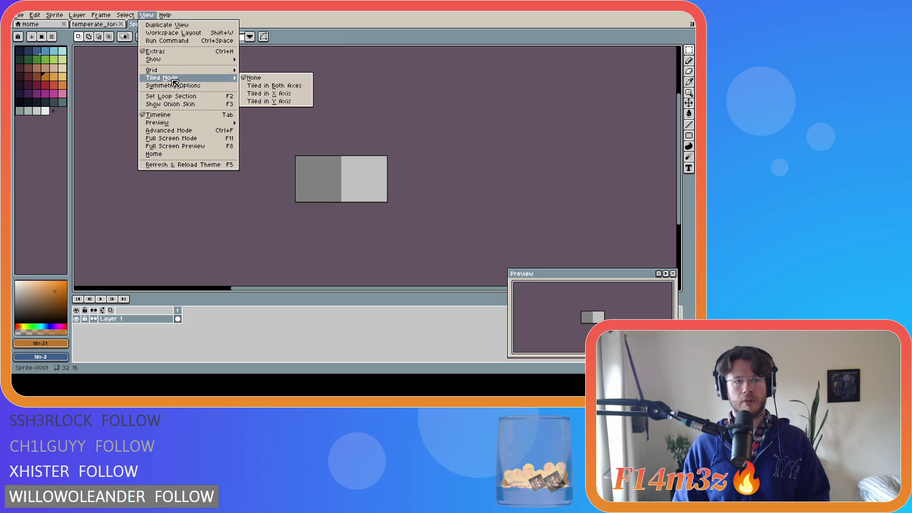
left_click(264, 87)
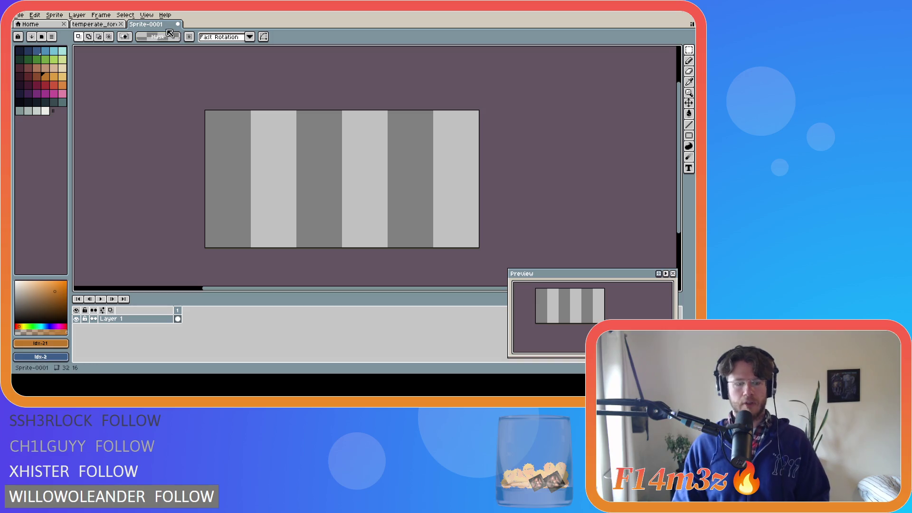
Show the grid and set its size to width 32, height 16 in Grid Settings
key("ctrl+apostrophe")
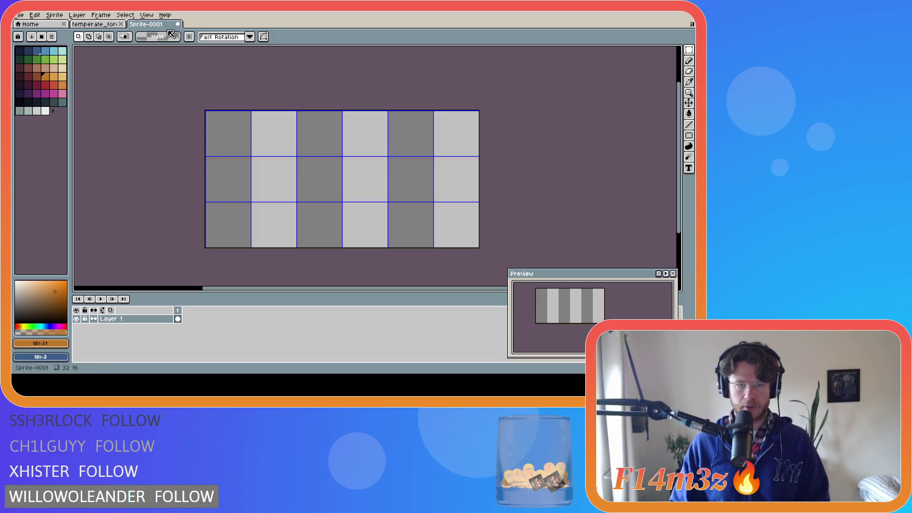
left_click(144, 15)
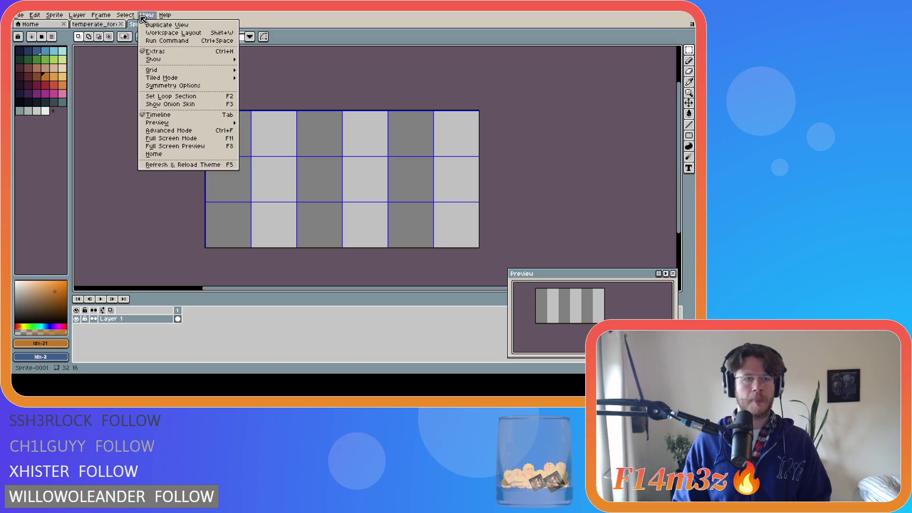
mouse_move(200, 72)
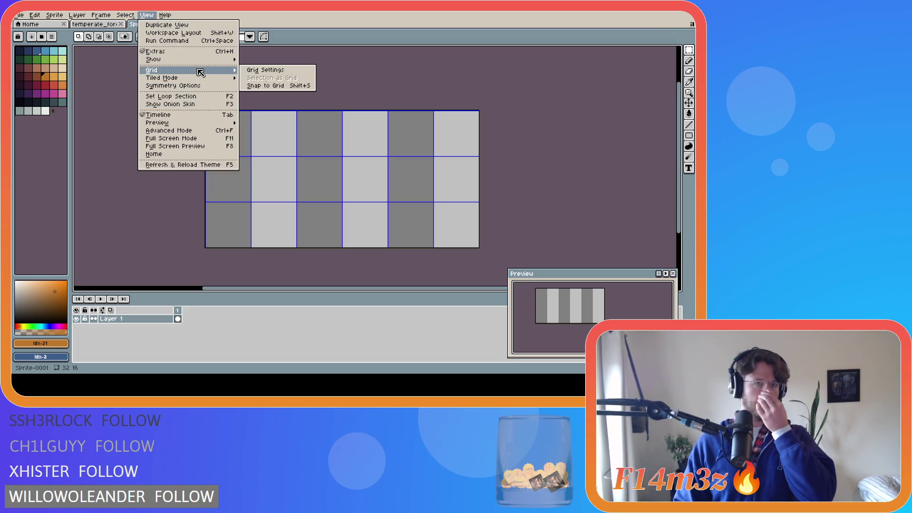
left_click(272, 74)
double_click(323, 193)
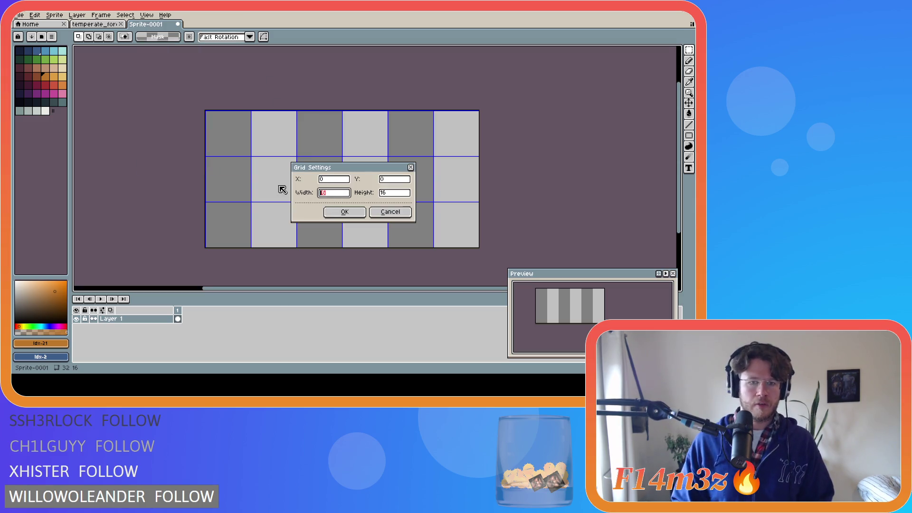
left_click(339, 209)
Clear a trial selection, pick a new palette colour, and choose the Filled Rectangle tool
left_click_drag(331, 163, 361, 186)
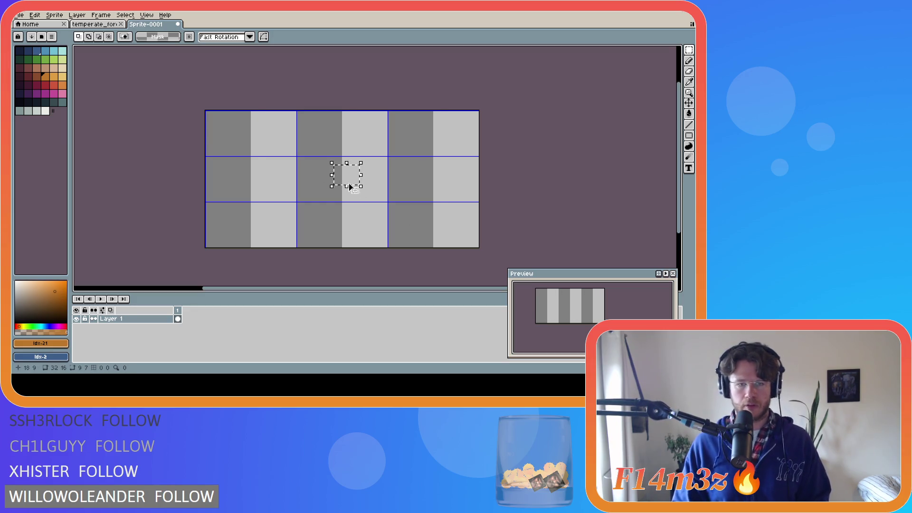
left_click(524, 159)
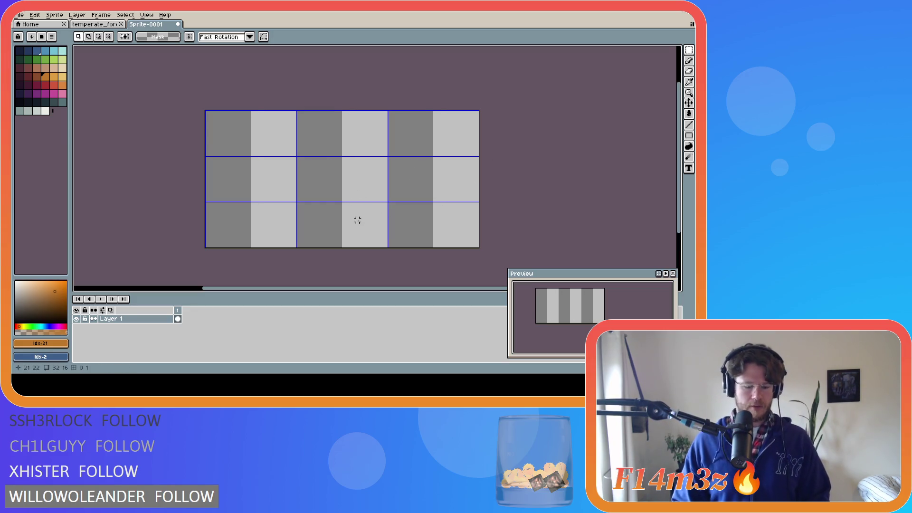
left_click(57, 68)
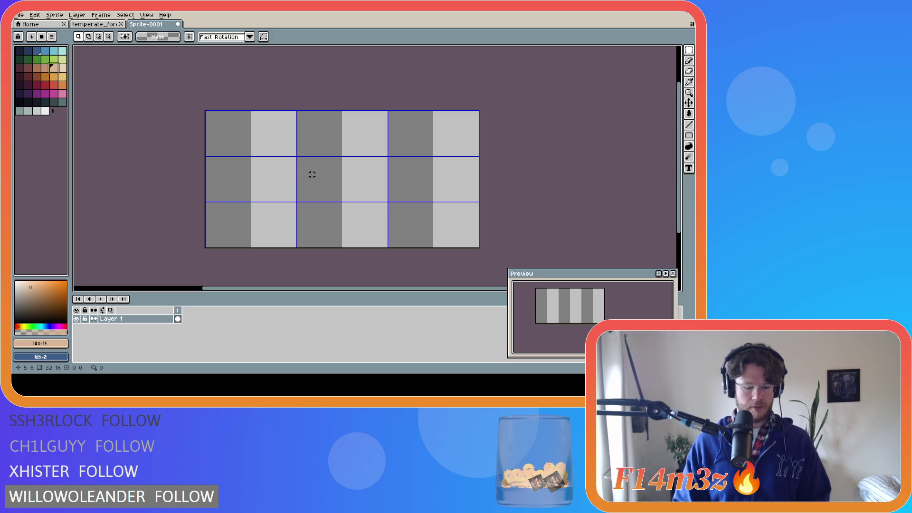
left_click(689, 136)
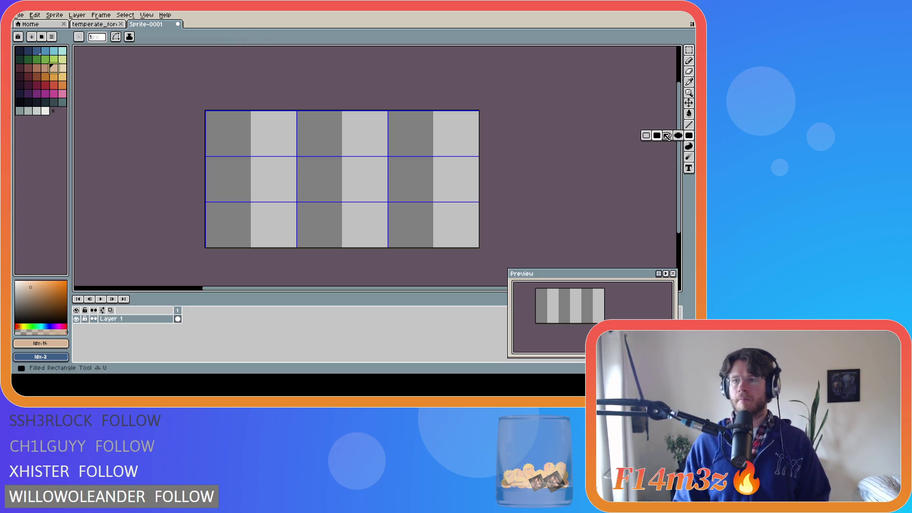
Fill the whole 32×16 tile with tan and dab one light tan pixel
left_click_drag(298, 159, 387, 200)
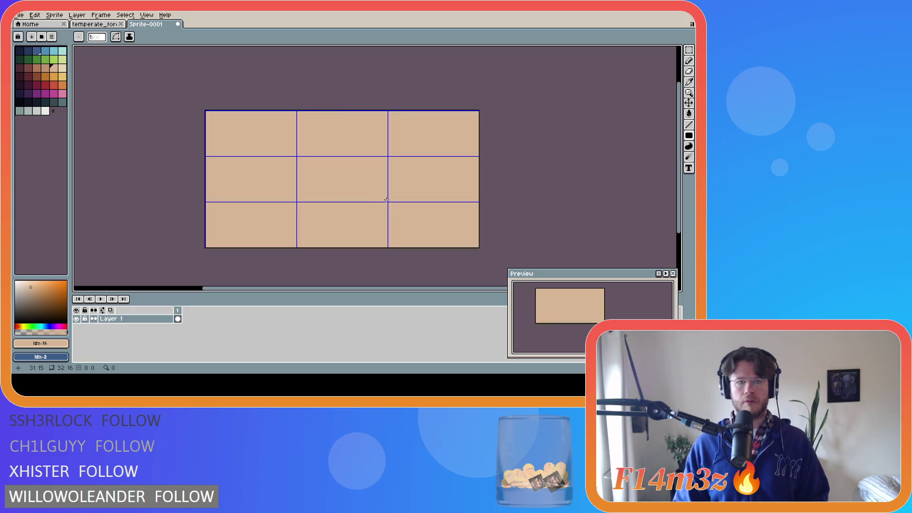
left_click(63, 68)
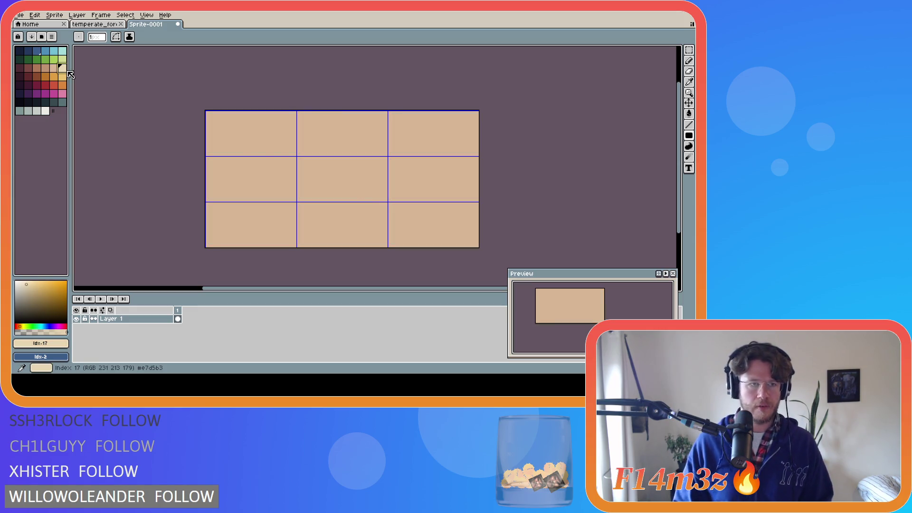
left_click(199, 129)
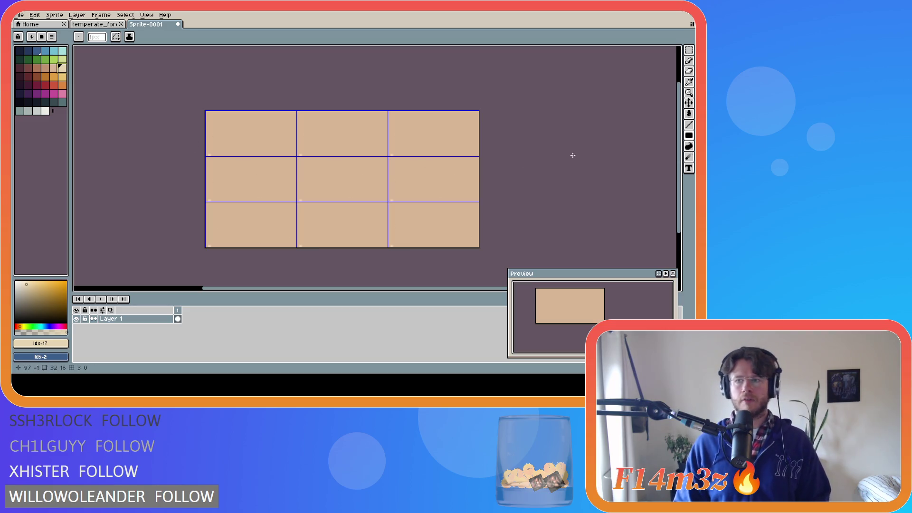
Cycle through the Blur, Filled Rectangle, Paint Bucket and Spray tools
left_click(691, 158)
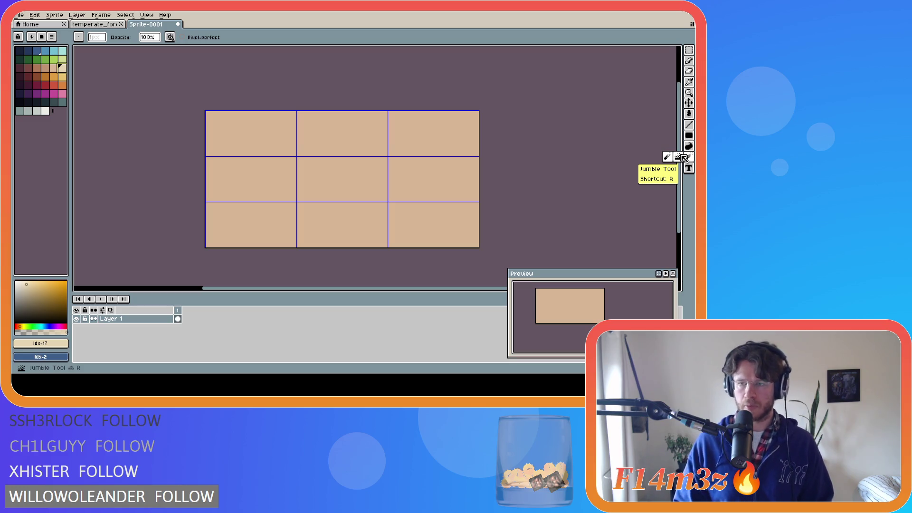
left_click(690, 136)
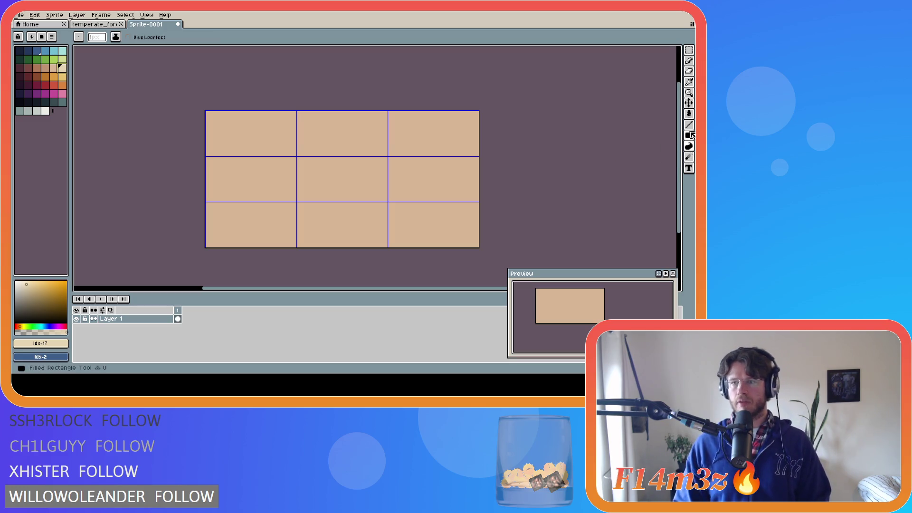
left_click(691, 116)
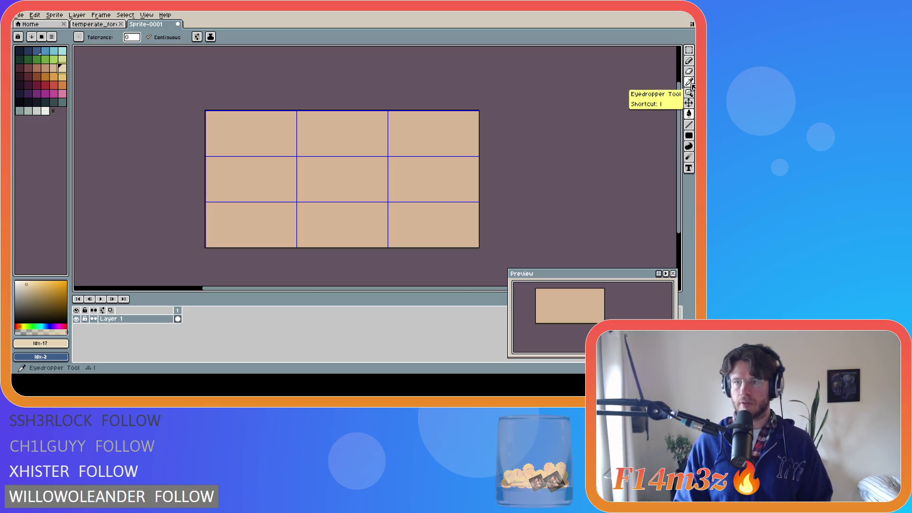
left_click(689, 60)
Spray light speckles down the tan tile with the Spray tool
left_click(682, 63)
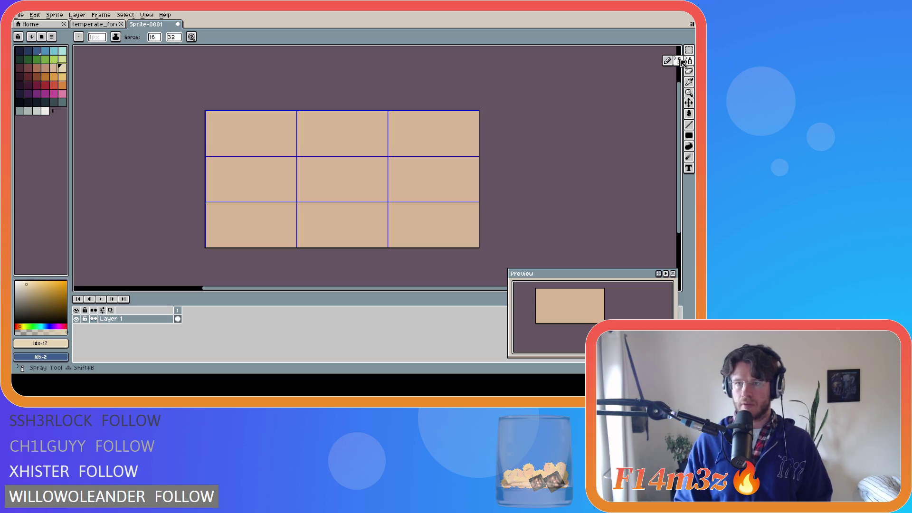
mouse_move(323, 182)
left_mouse_down()
mouse_move(374, 199)
mouse_move(319, 178)
mouse_move(323, 209)
left_mouse_up()
key("v")
key("ctrl+z")
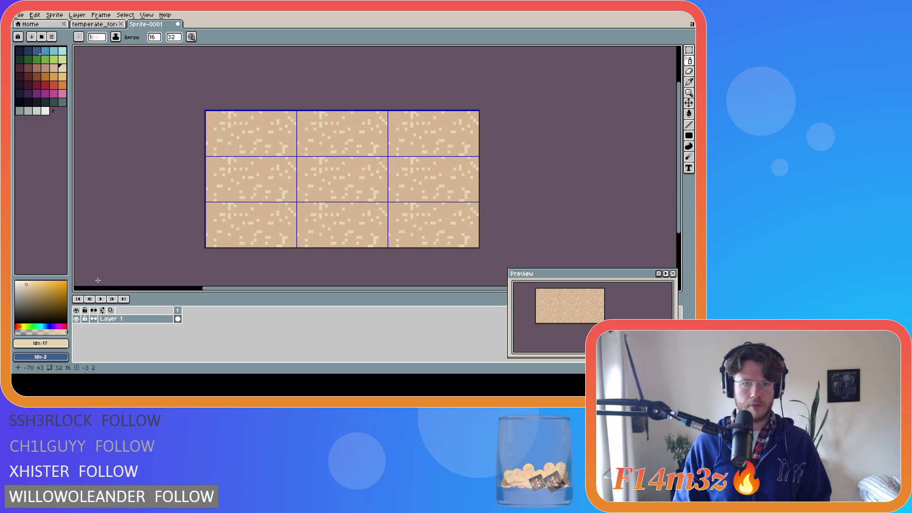
Add darker brown speckles across the tile and near its top
left_click(47, 69)
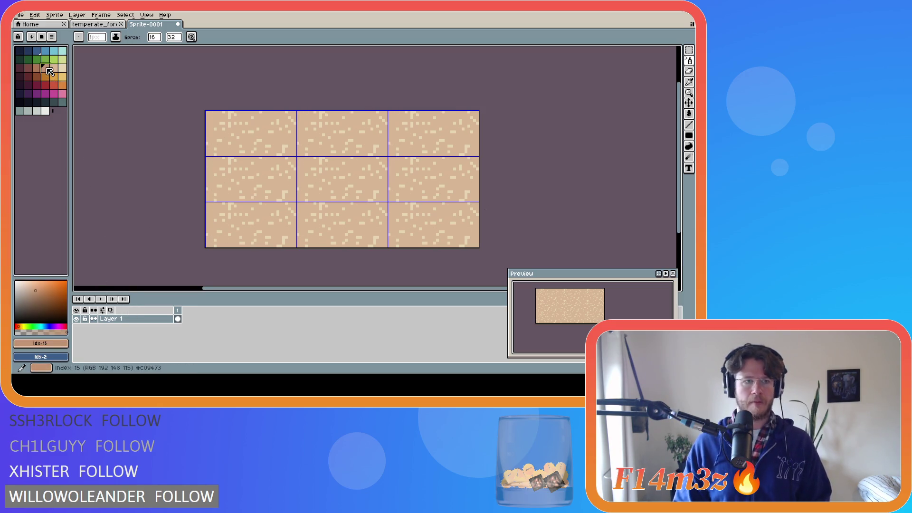
left_click(315, 179)
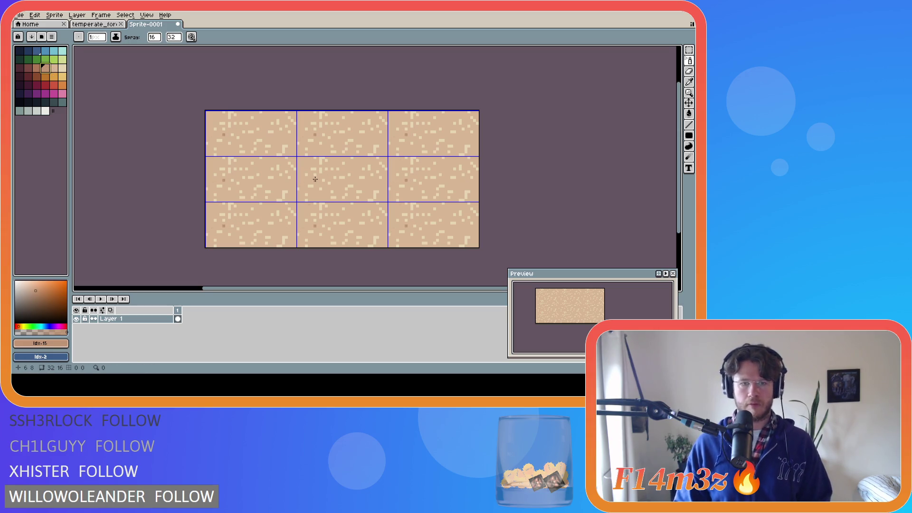
left_click_drag(366, 180, 347, 179)
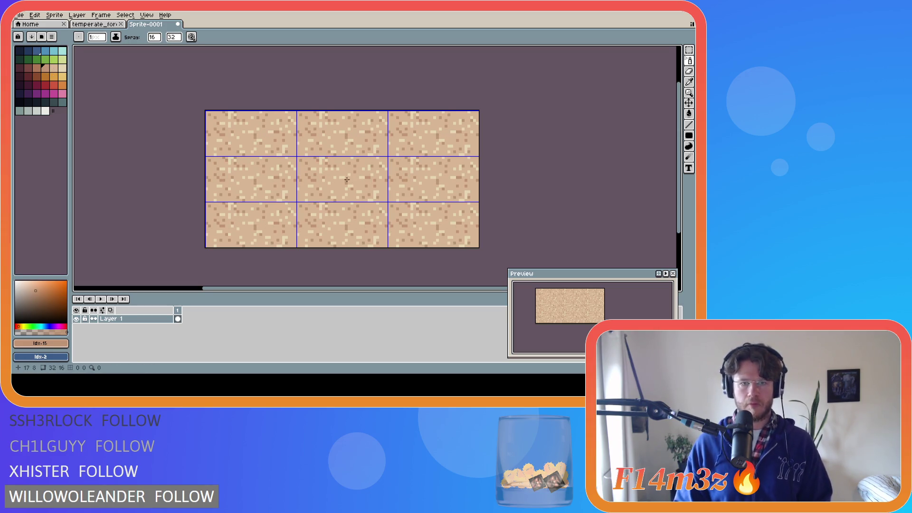
left_click(345, 131)
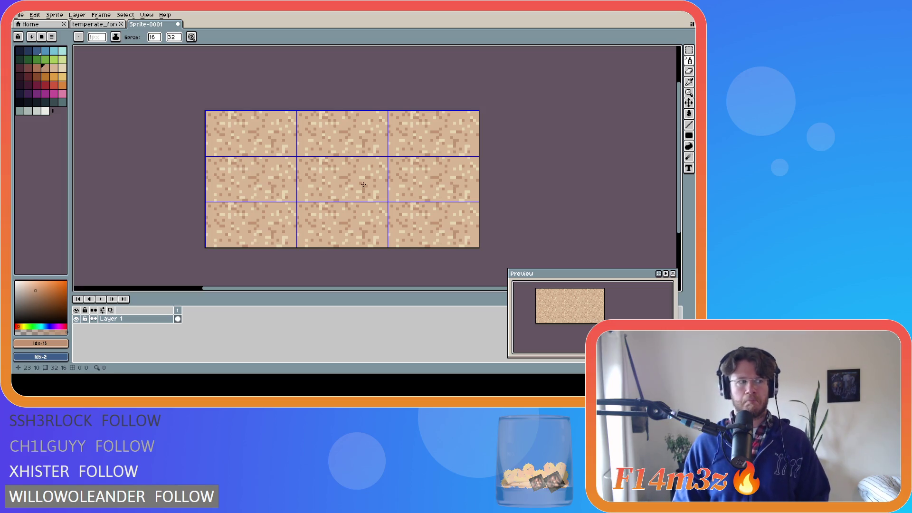
Select the whole tile, shift its contents by 16,8, and deselect
key("m")
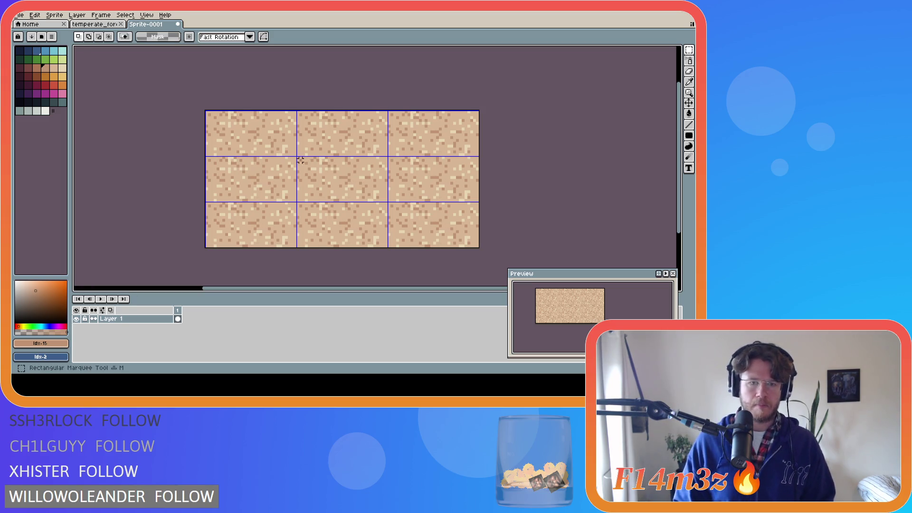
left_click_drag(298, 157, 406, 209)
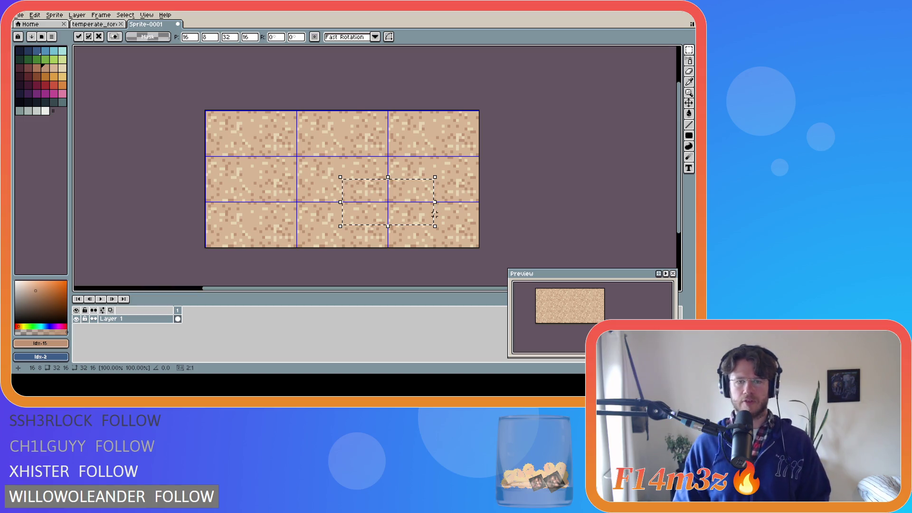
key("ctrl+d")
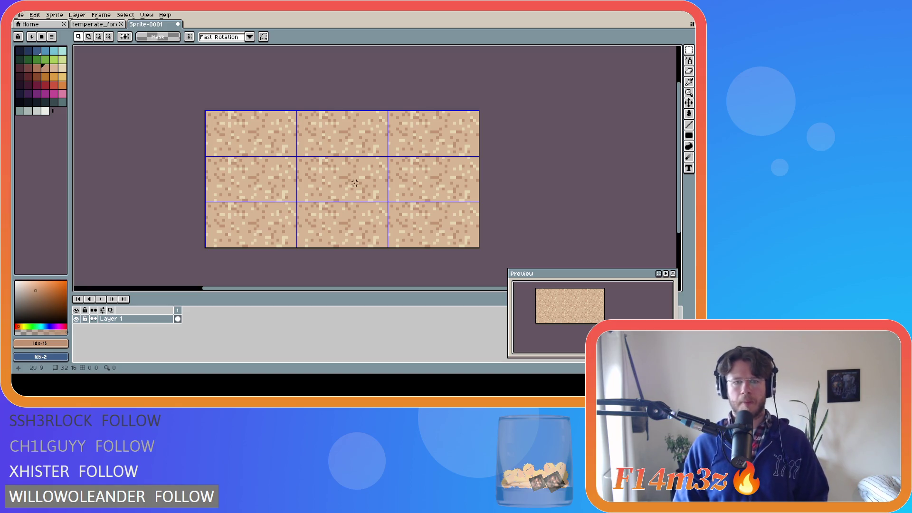
Touch up individual pixels with tan #c09473, #d7b594 and cream #e7d5b3 sampled from the tile
left_click(345, 174, "alt")
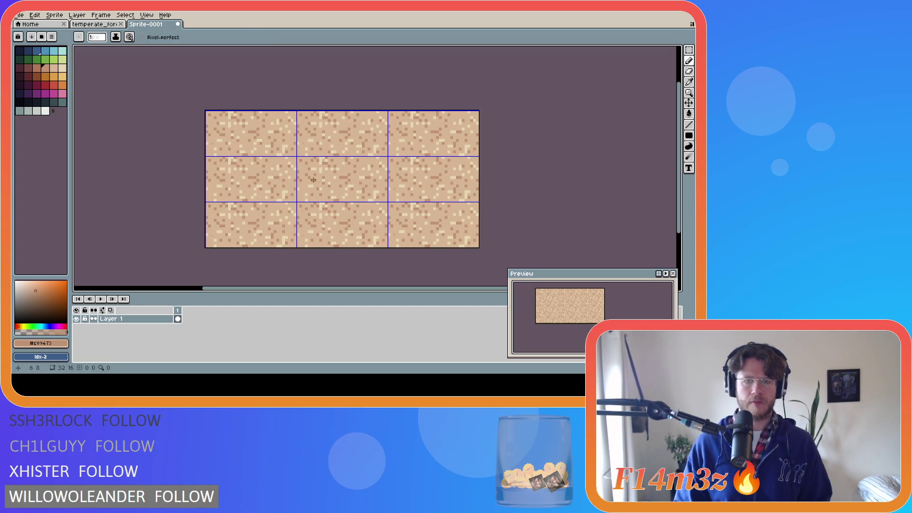
left_click(324, 164, "alt")
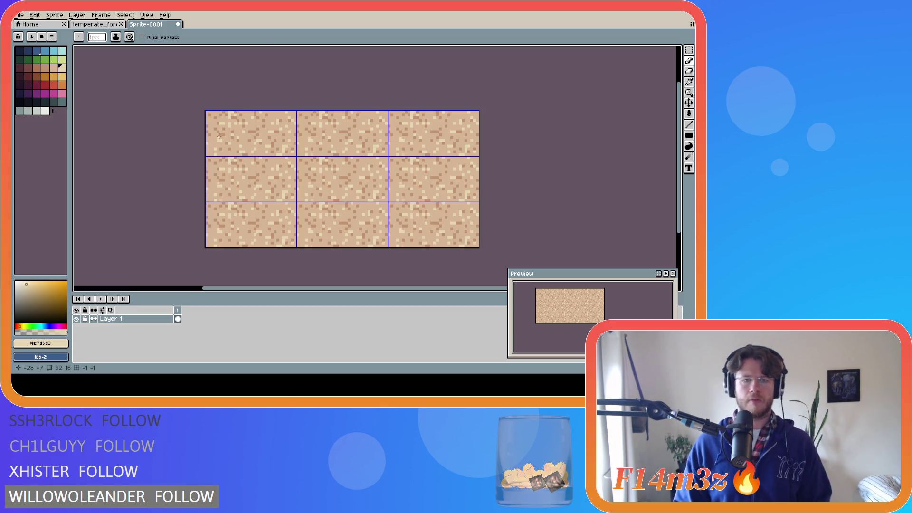
left_click(312, 128, "alt")
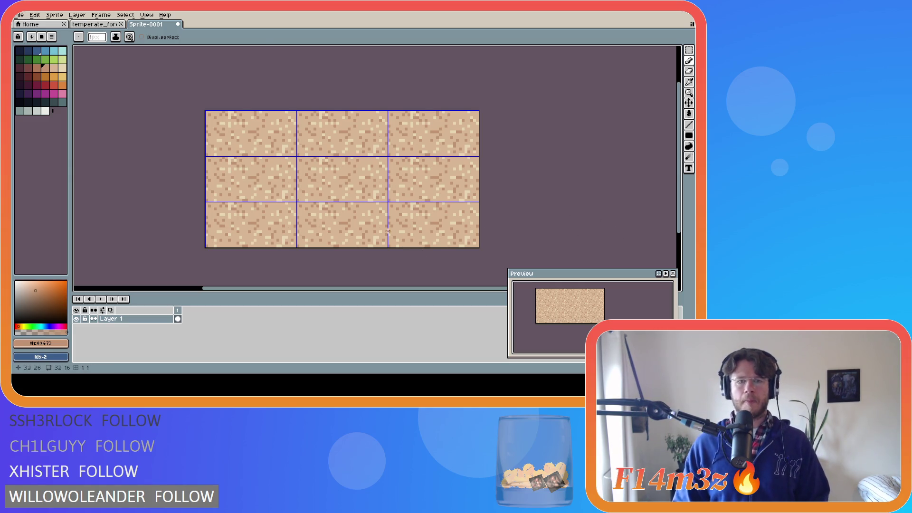
left_click(317, 162, "alt")
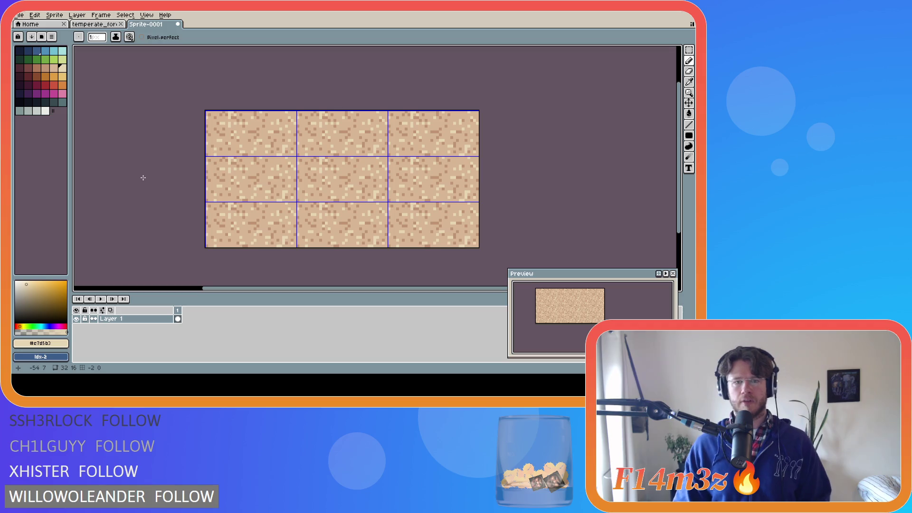
key("i")
left_click(321, 162)
key("b")
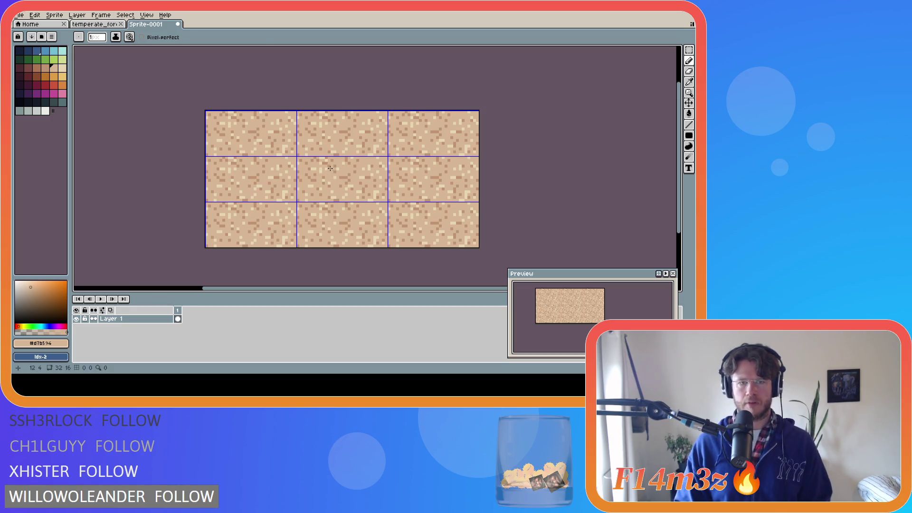
left_click(332, 167, "alt")
left_click(345, 174, "alt")
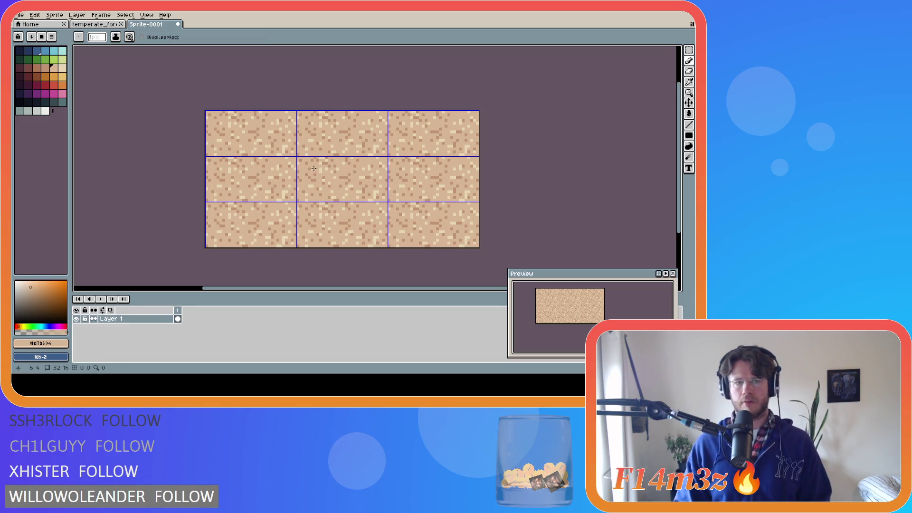
key("alt")
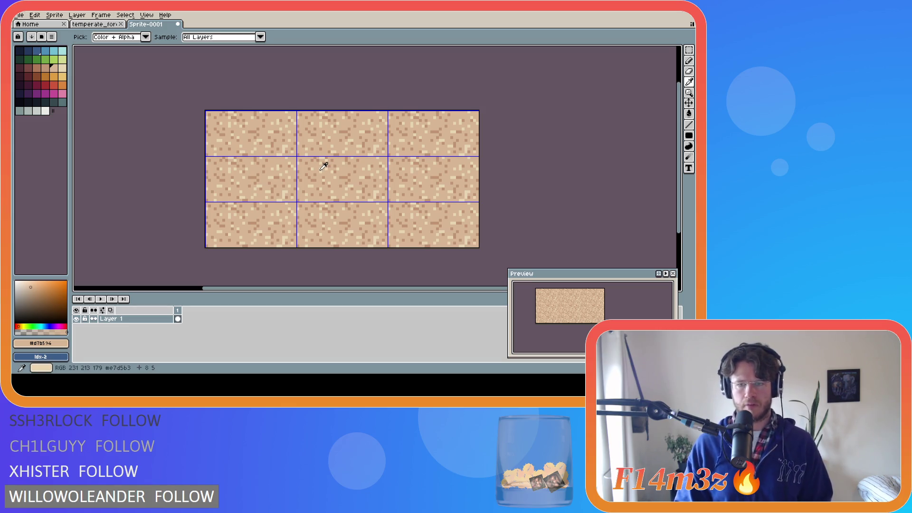
Sample the cream #e7d5b3 and tan #d7b594 from the sand tile with Alt-clicks
left_click(322, 168, "alt")
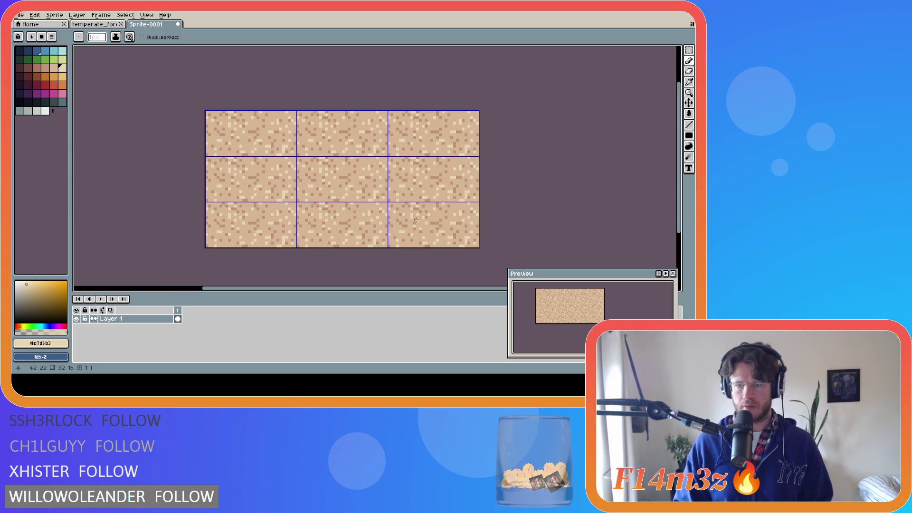
key("alt")
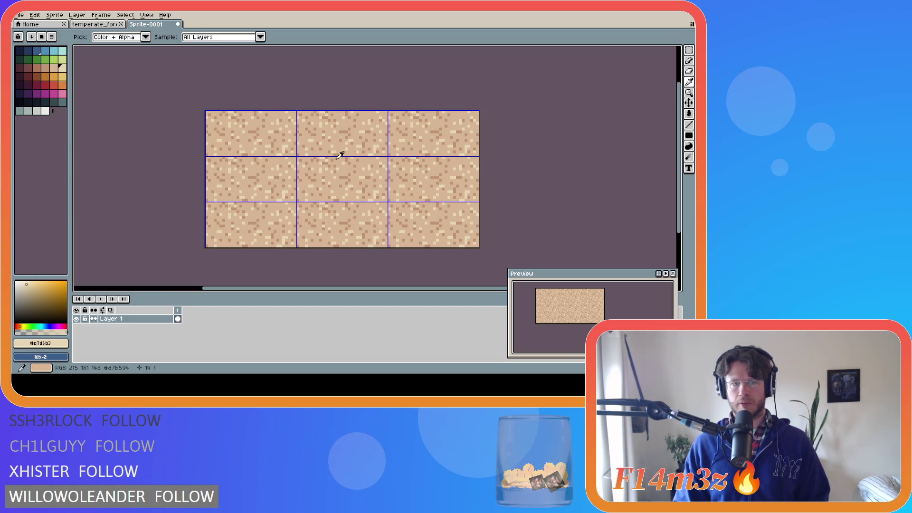
left_click(324, 157, "alt")
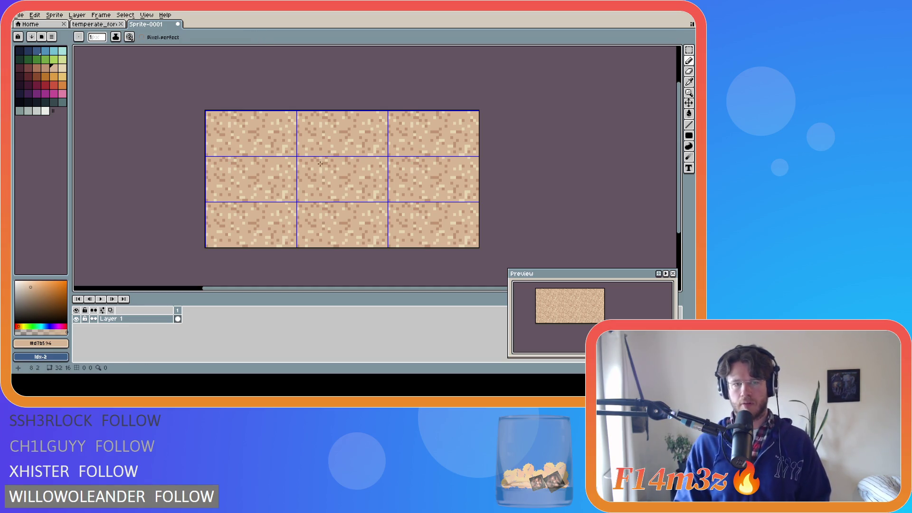
left_click(320, 162, "alt")
left_click(325, 157, "alt")
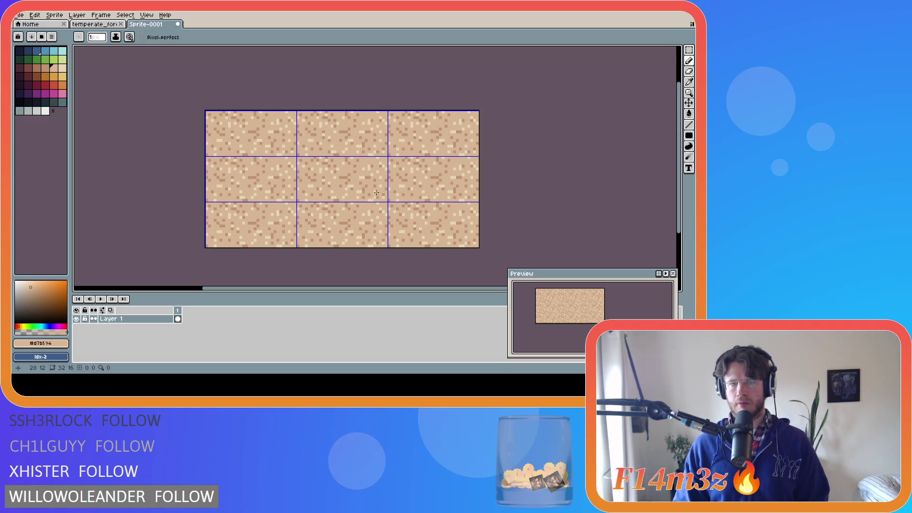
Undo trial dabs, drop the selection, and finish sampling the light beige #e7d5b3
left_click(371, 199)
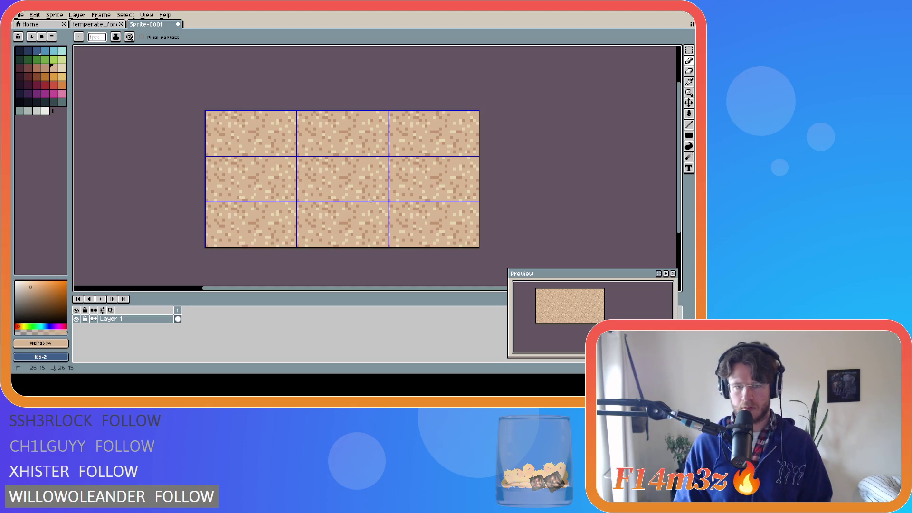
key("ctrl+z")
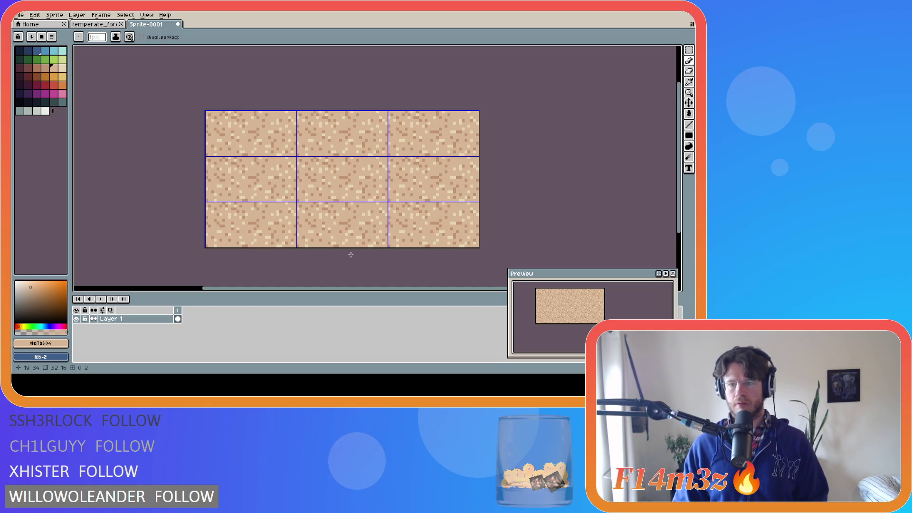
key("ctrl+d")
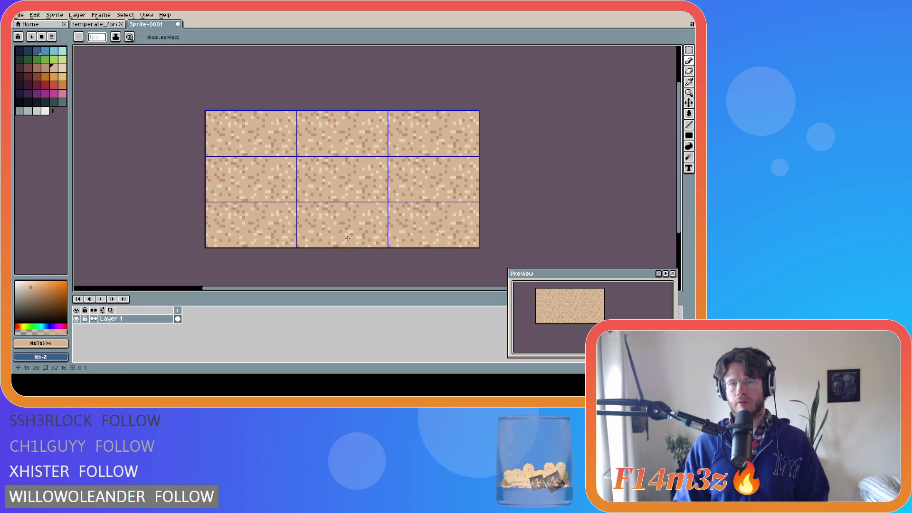
key("ctrl+z")
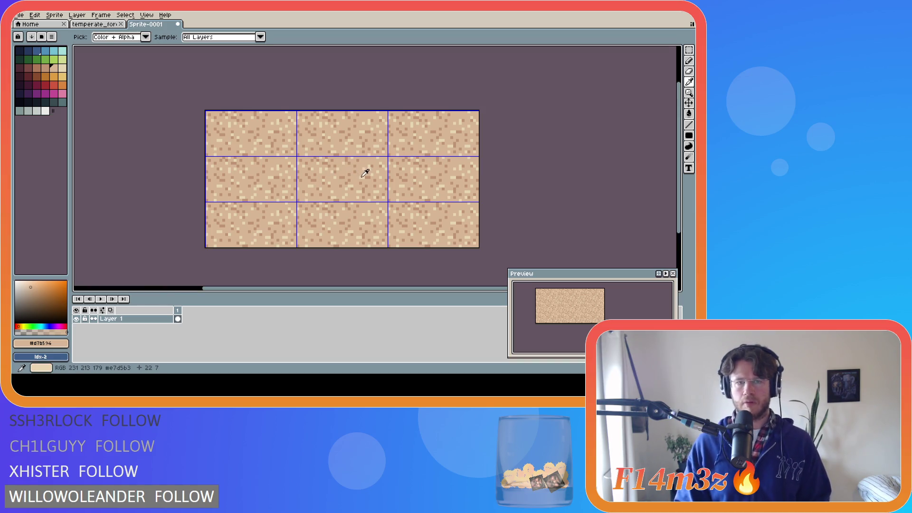
left_click(367, 172, "alt")
left_click(439, 241)
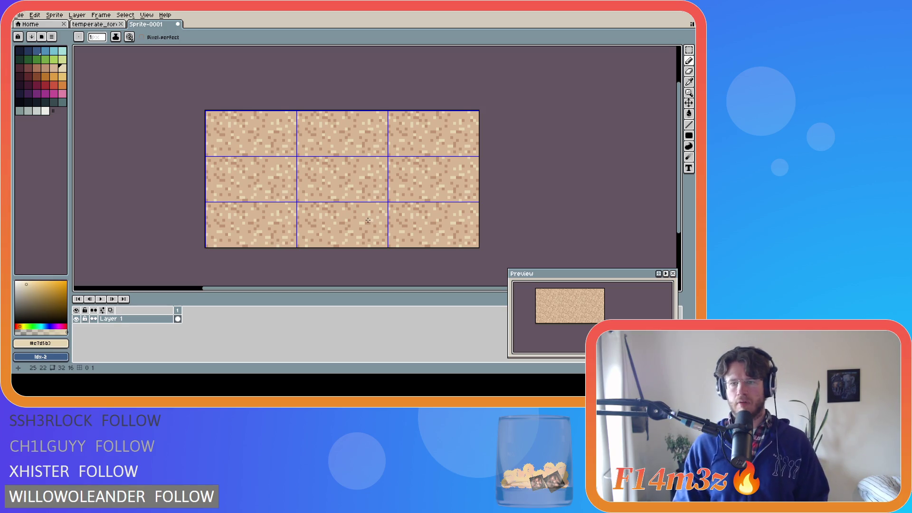
left_click(365, 158, "alt")
left_click(366, 161, "alt")
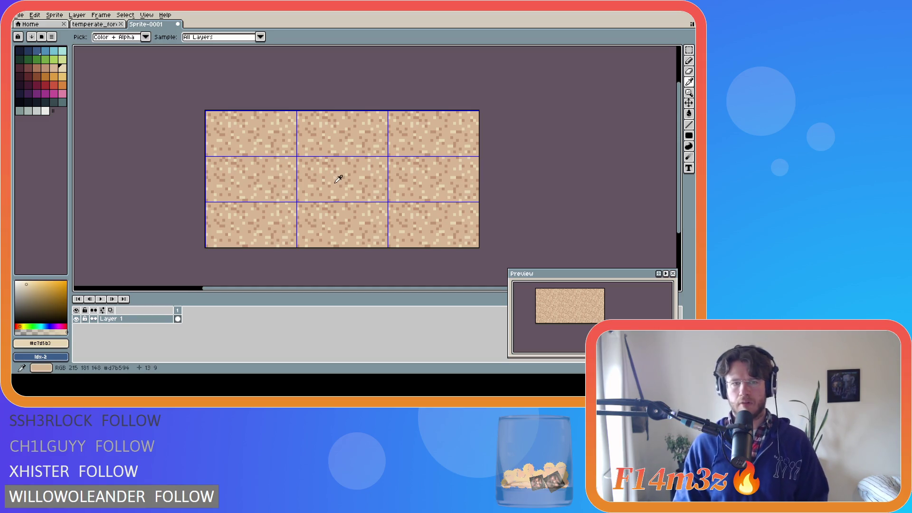
Sample tan shades from the tile, ending on darker tan #c09473, after checking temperate_forest
left_click(338, 183, "alt")
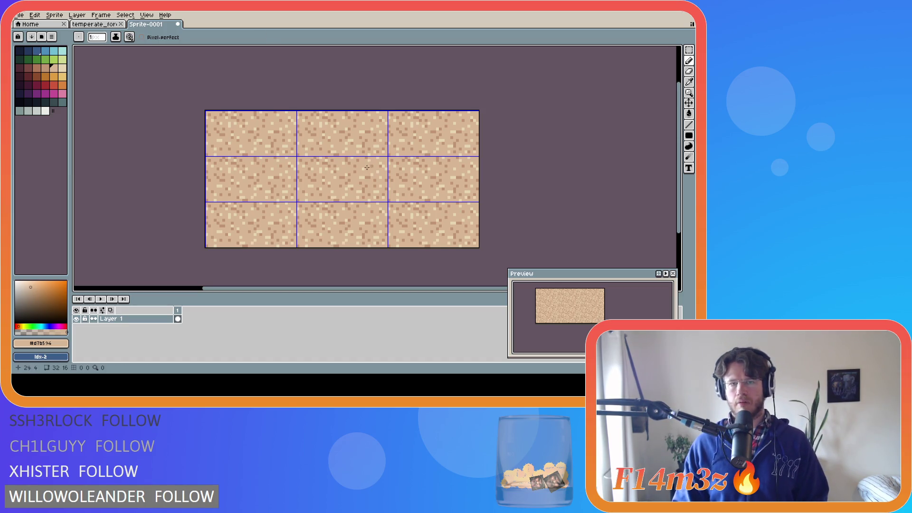
left_click(370, 164, "alt")
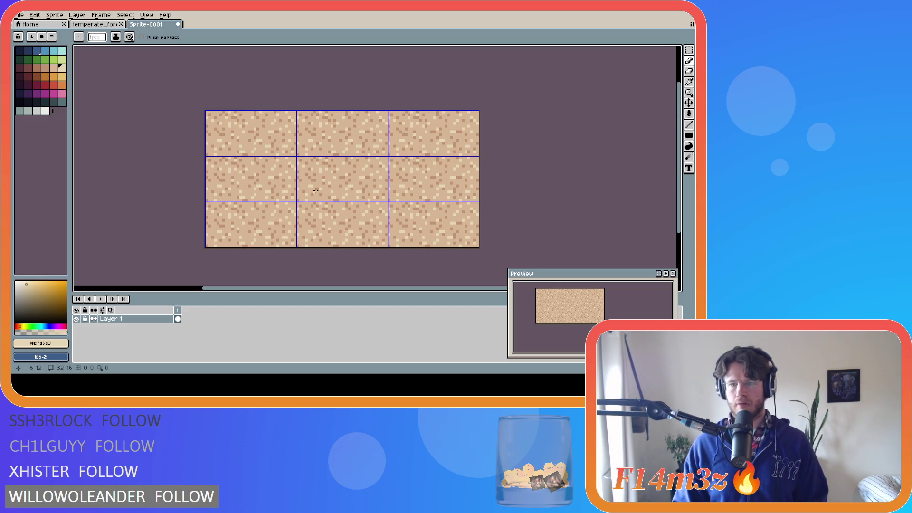
left_click(349, 187, "alt")
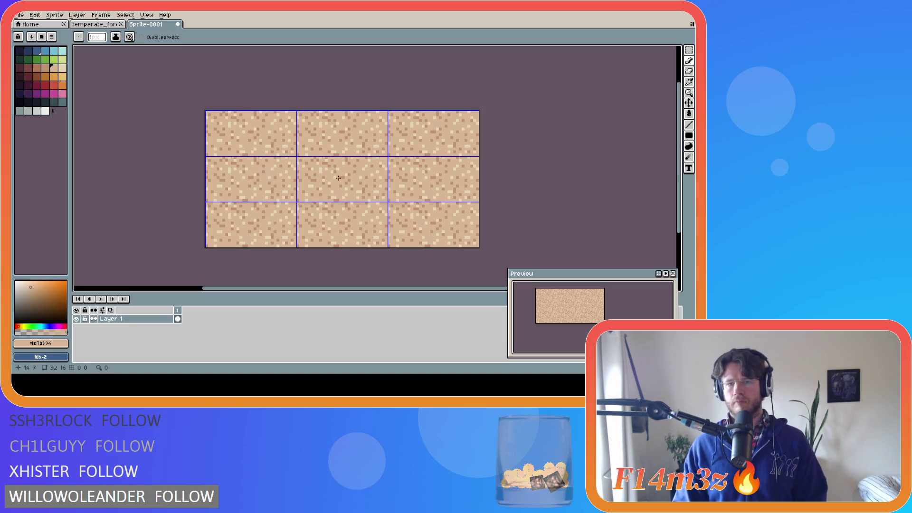
left_click(369, 174, "alt")
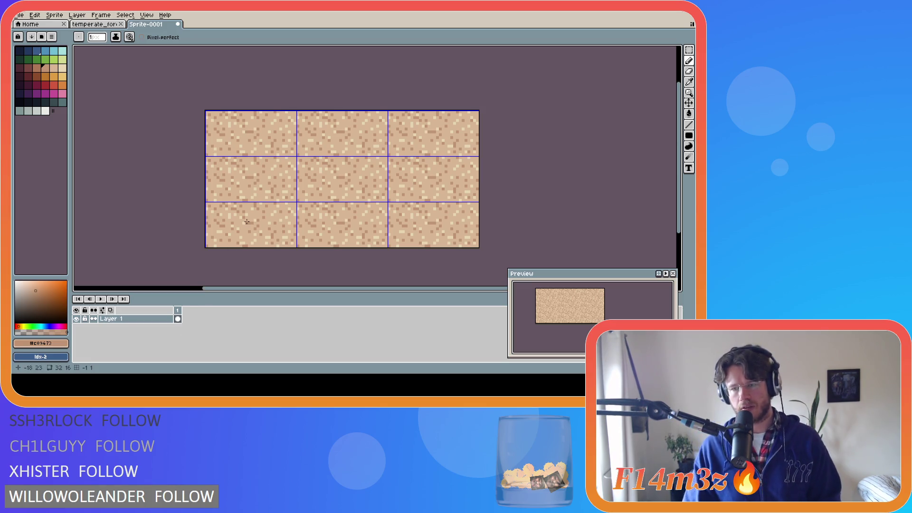
key("i")
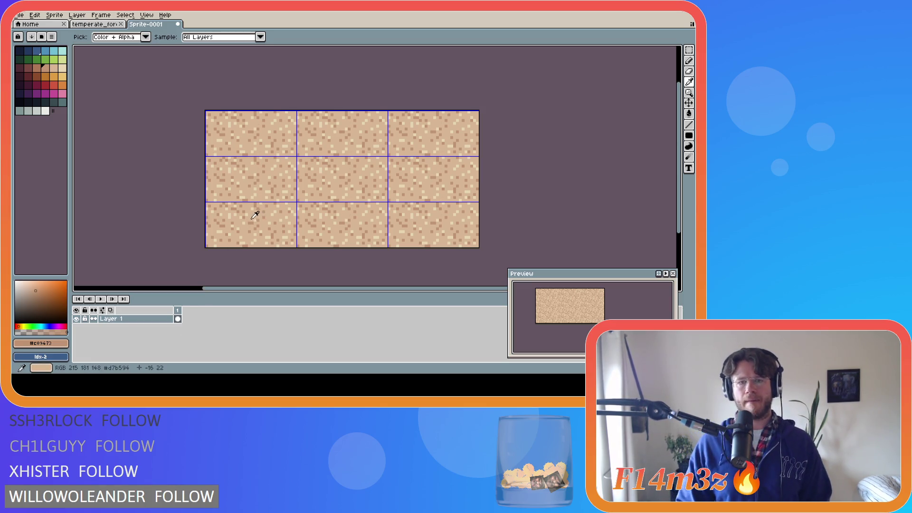
key("b")
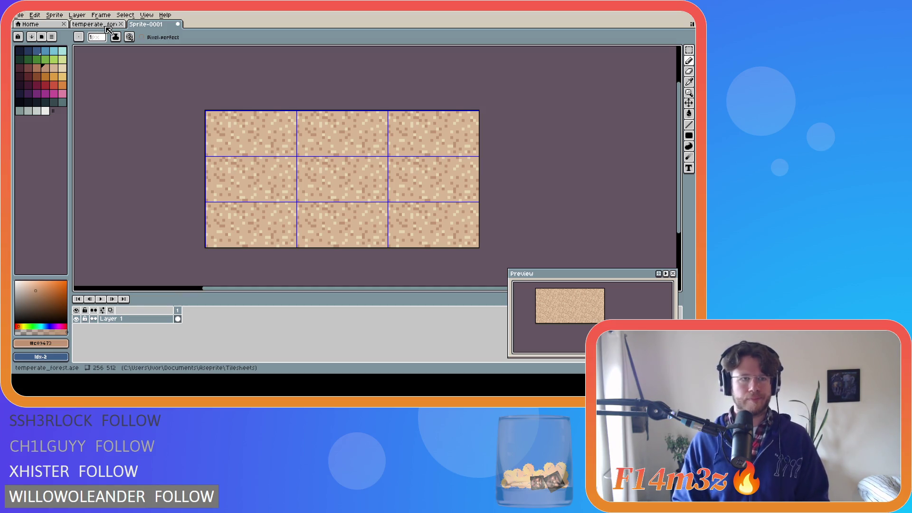
left_click(107, 27)
left_click(149, 26)
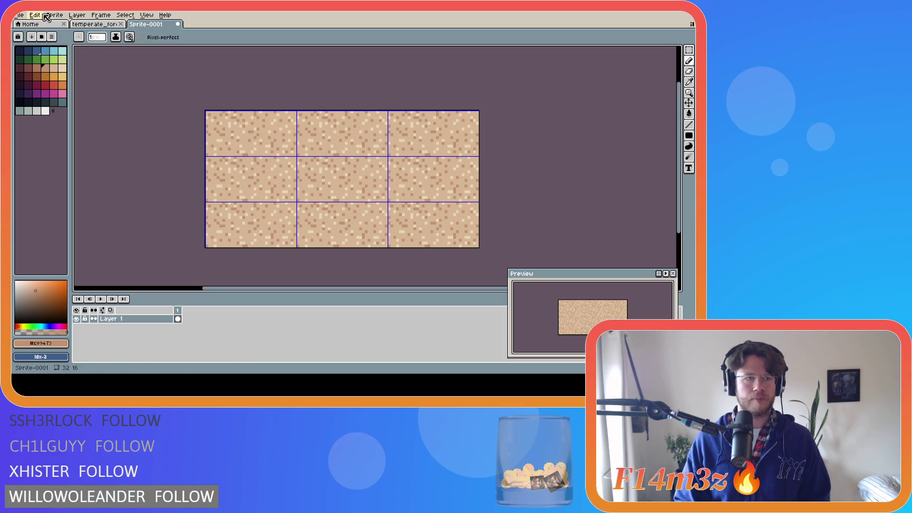
Create Sprite-0002, a new sprite 32 pixels wide and 16 high, from File > New
left_click(20, 14)
left_click(52, 30)
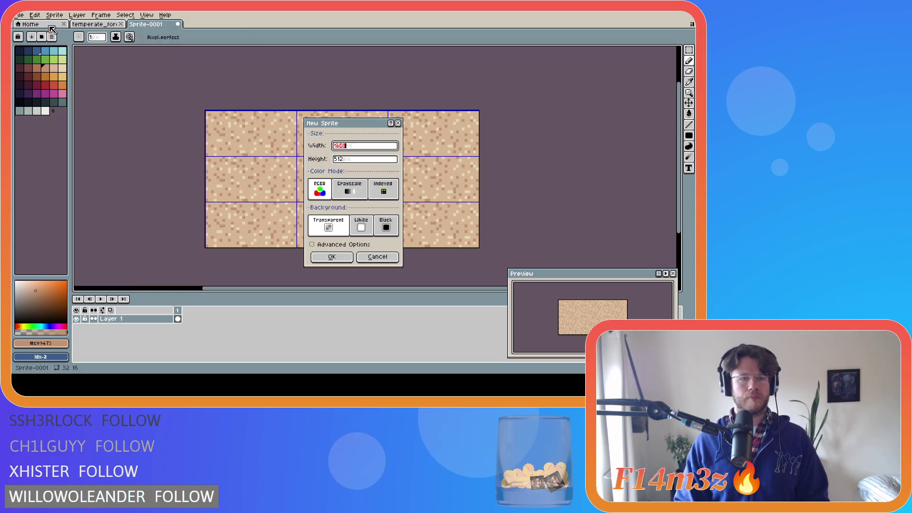
type("32")
key("Tab")
type("16")
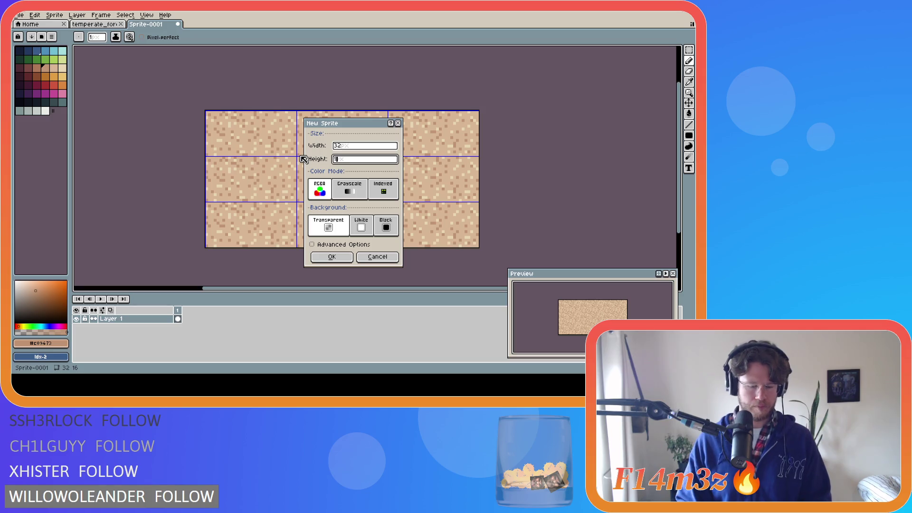
left_click(336, 258)
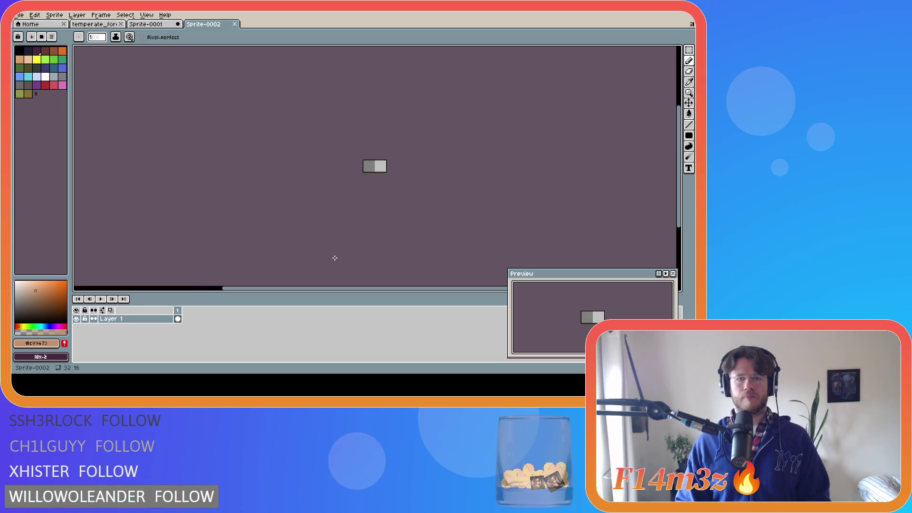
Sample a colour on Sprite-0002, zoom in, then return to the Sprite-0001 tab
left_click(378, 164, "alt")
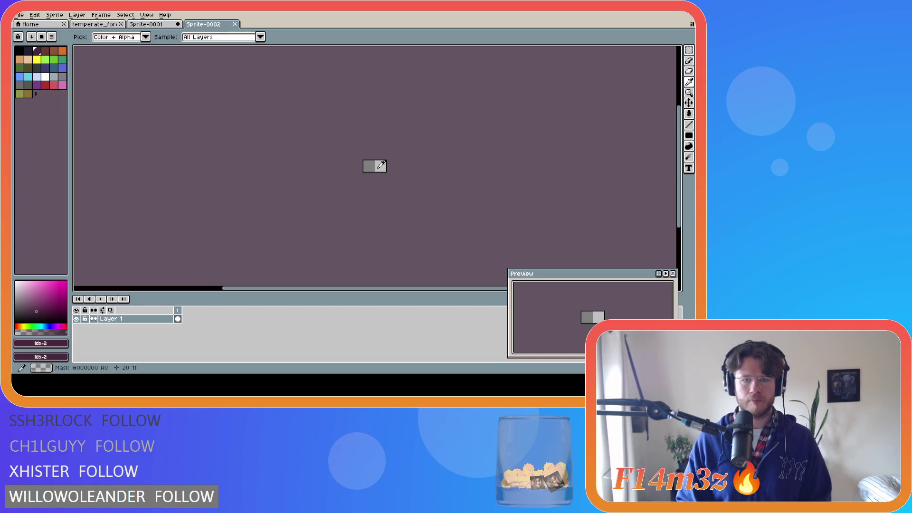
left_click(377, 164, "alt")
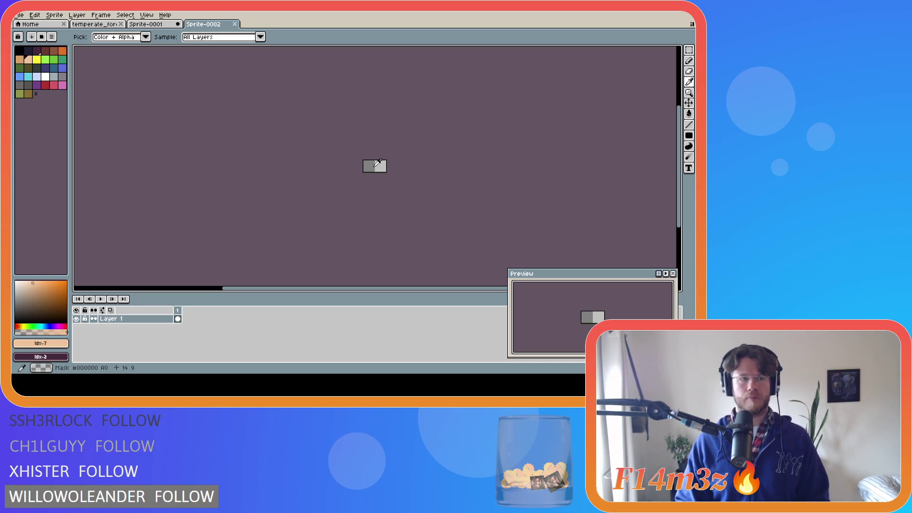
scroll(379, 163, "up", 3)
left_click_drag(234, 293, 248, 292)
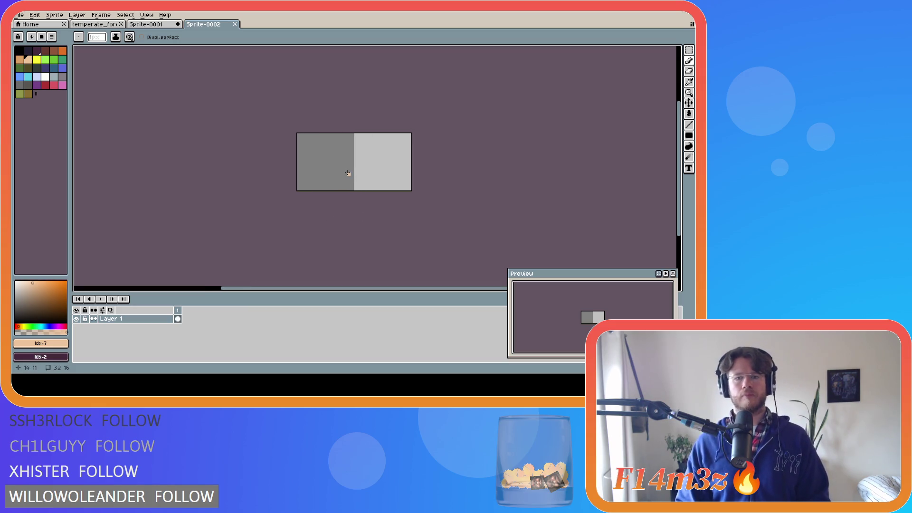
scroll(347, 174, "up", 2)
scroll(347, 173, "down", 1)
scroll(347, 173, "up", 1)
scroll(347, 173, "down", 1)
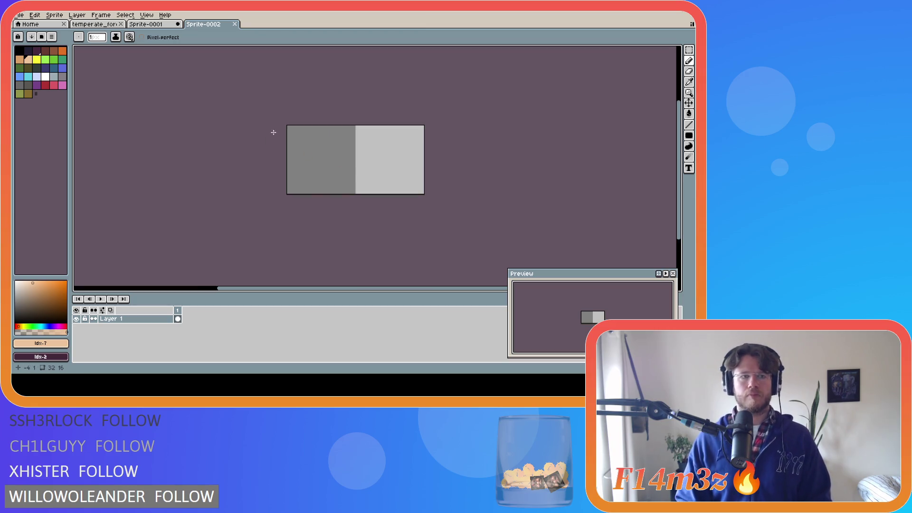
left_click(155, 25)
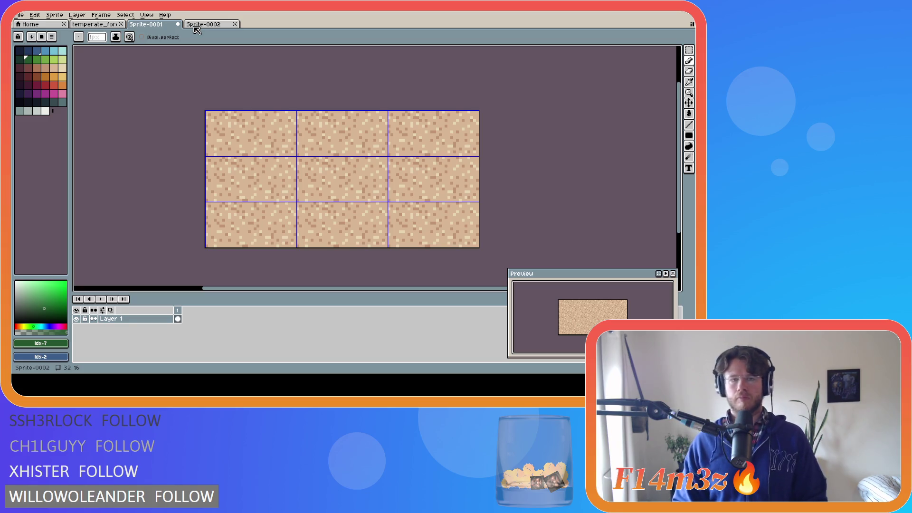
Load the larger palette into Sprite-0002 and pick light green #a8ca58 as the colour
left_click(196, 28)
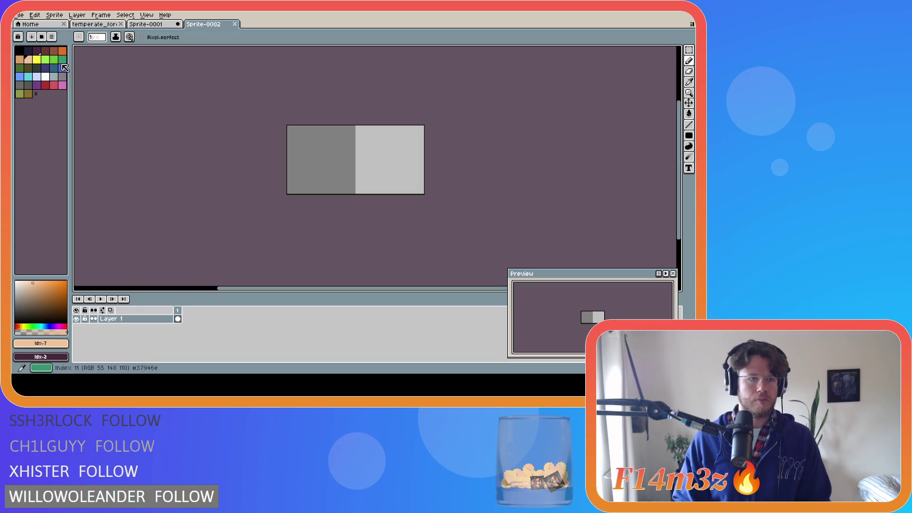
left_click(52, 37)
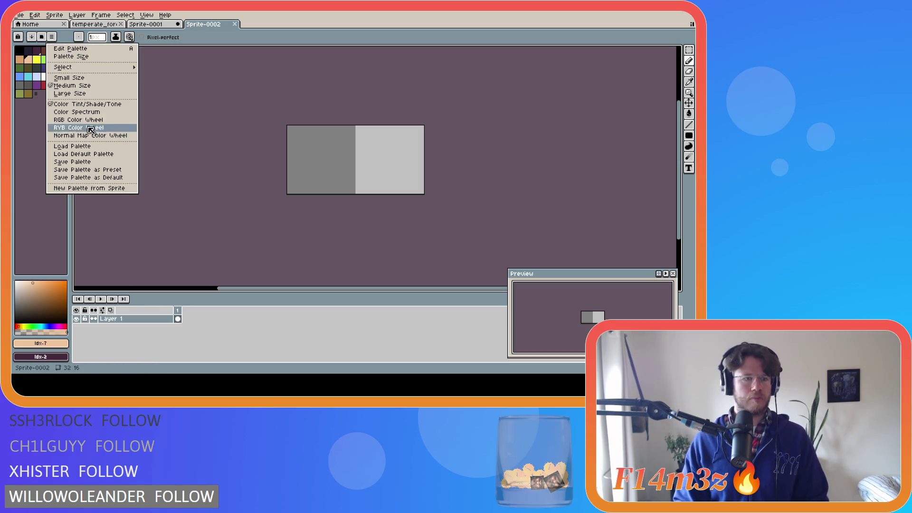
left_click(83, 154)
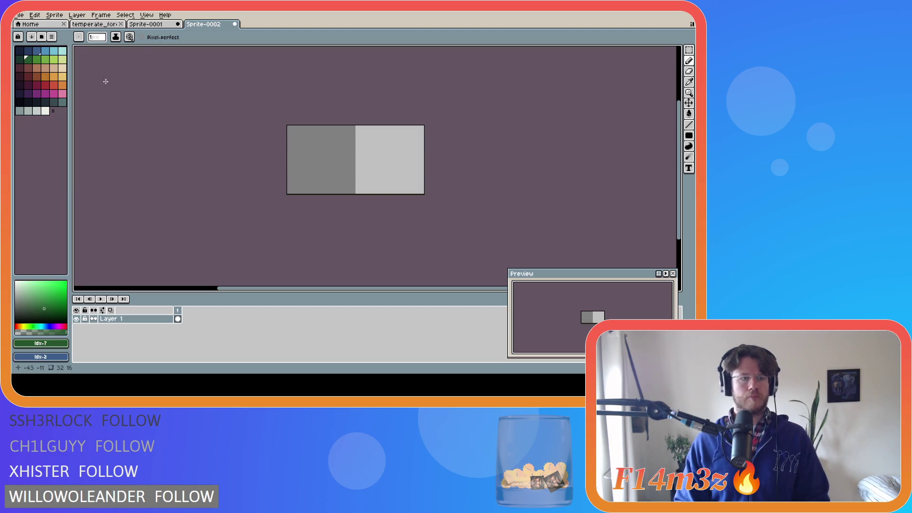
left_click(54, 60)
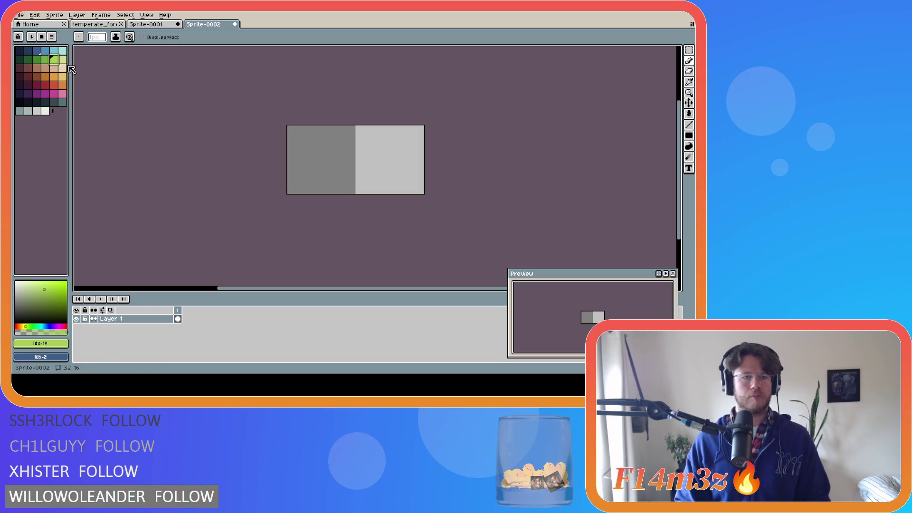
left_click(93, 24)
left_click(193, 24)
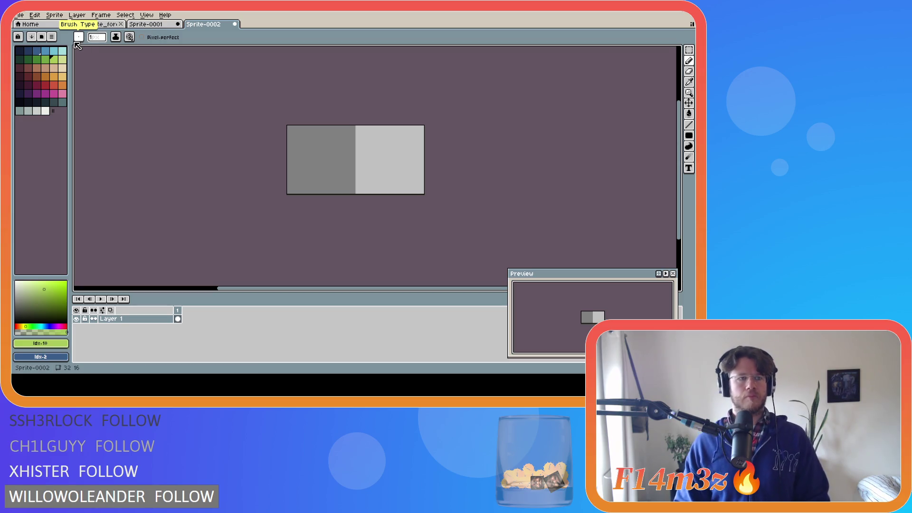
left_click(147, 15)
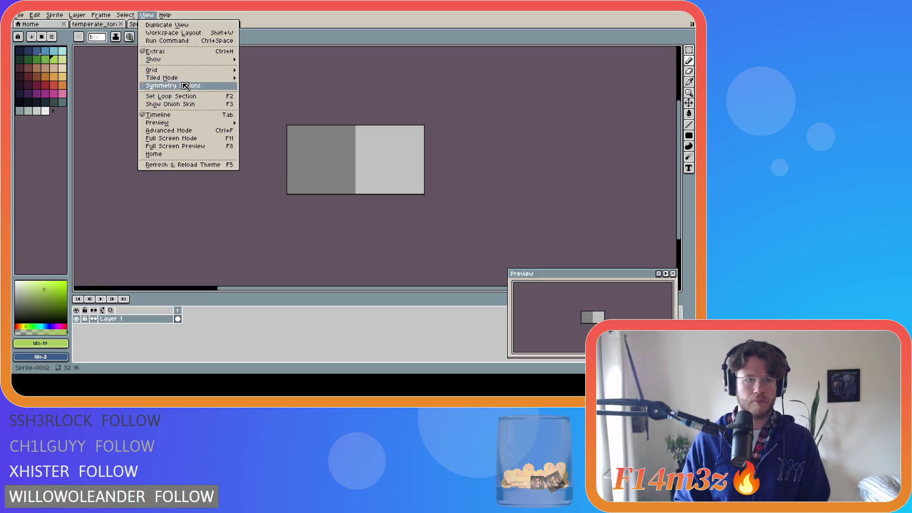
Turn on Tiled Both Axes mode and show the grid over the canvas
mouse_move(188, 78)
left_click(268, 86)
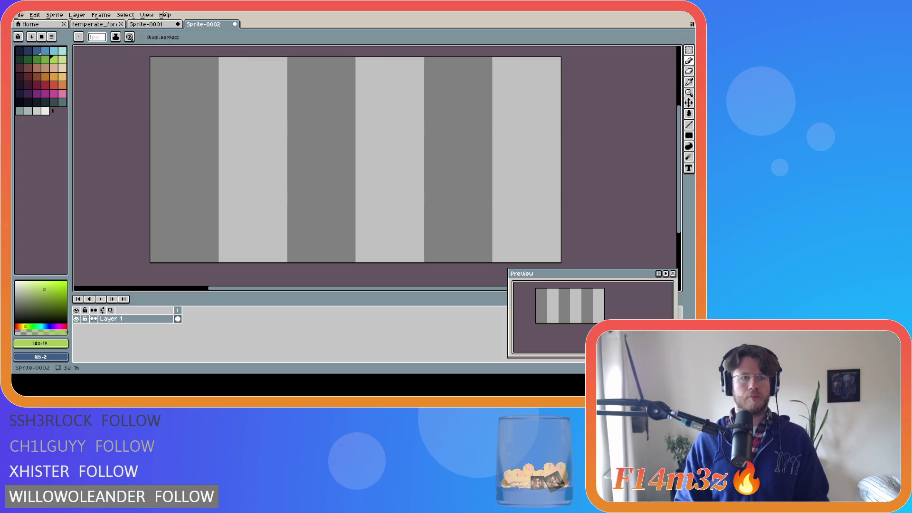
key("ctrl+apostrophe")
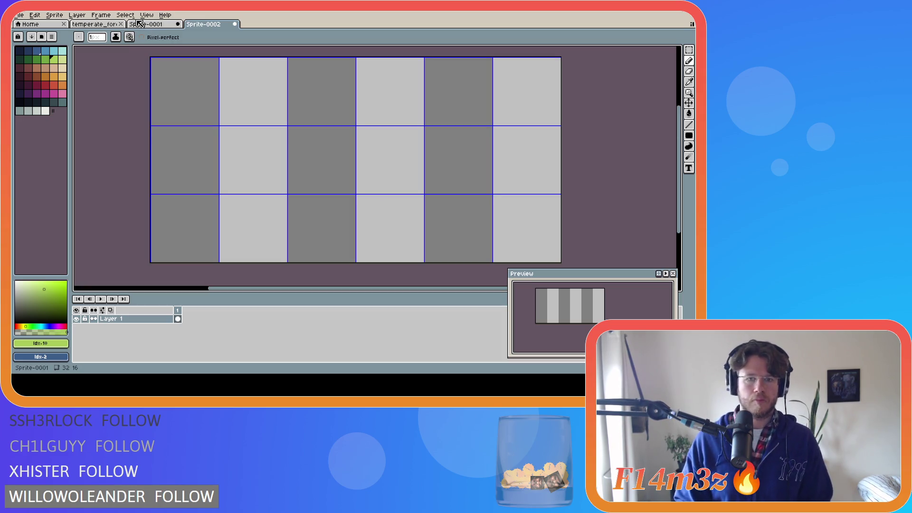
Set the grid width to 32 in Grid Settings
left_click(147, 15)
mouse_move(195, 72)
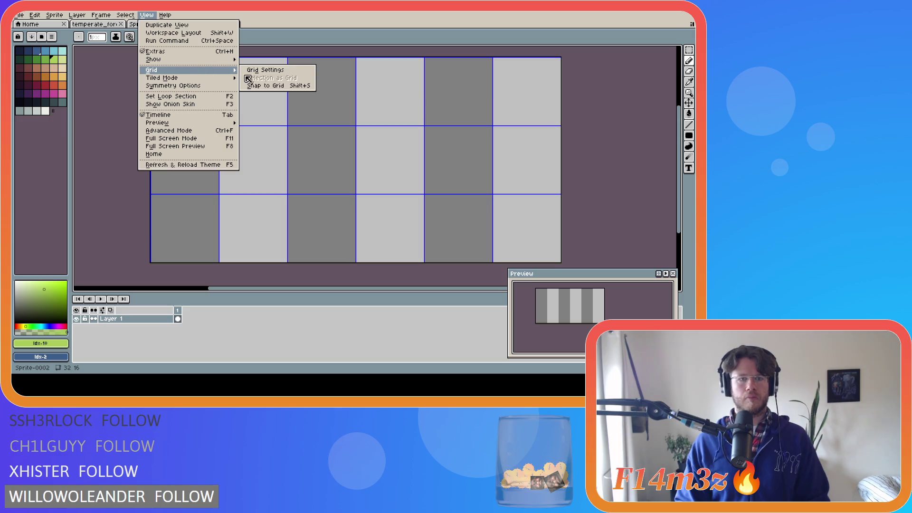
left_click(280, 73)
double_click(330, 192)
type("32")
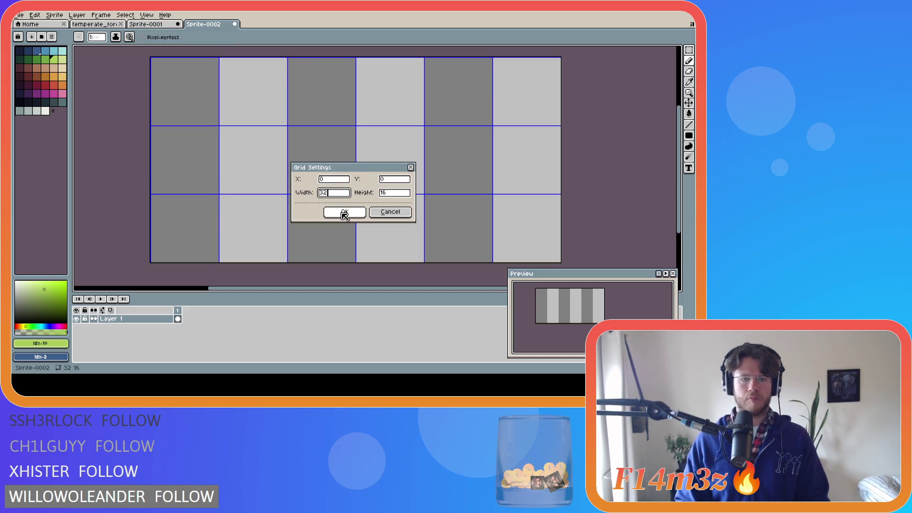
left_click(345, 212)
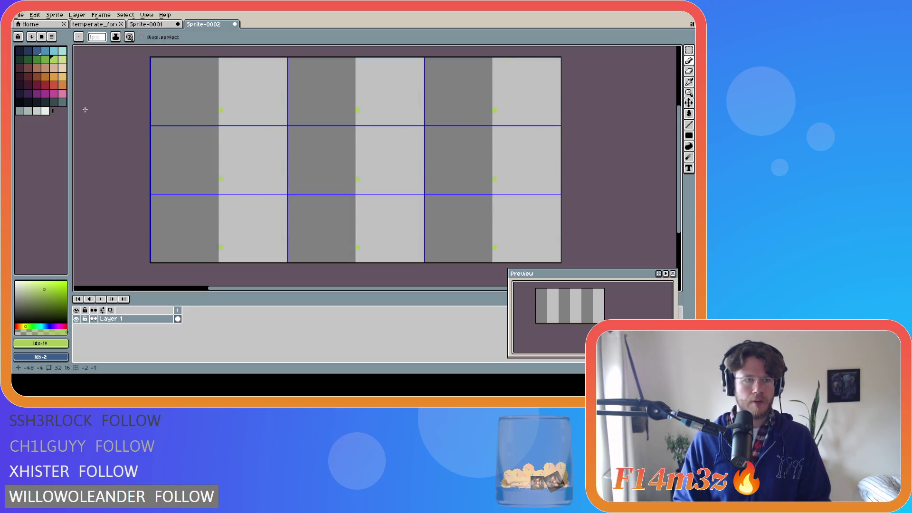
left_click(19, 15)
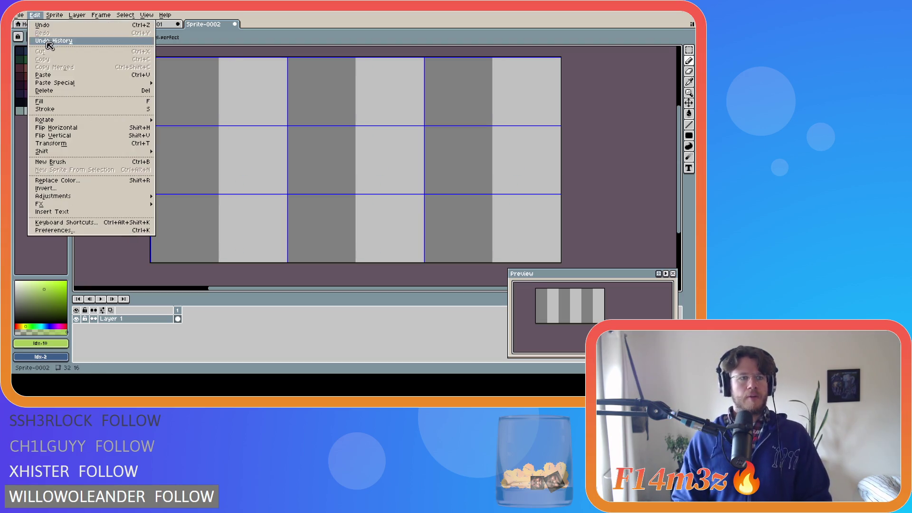
Open tree_deciduous_large_winter.ase, hide Tree Stump and Buds Front, and show Leaves Front
mouse_move(35, 42)
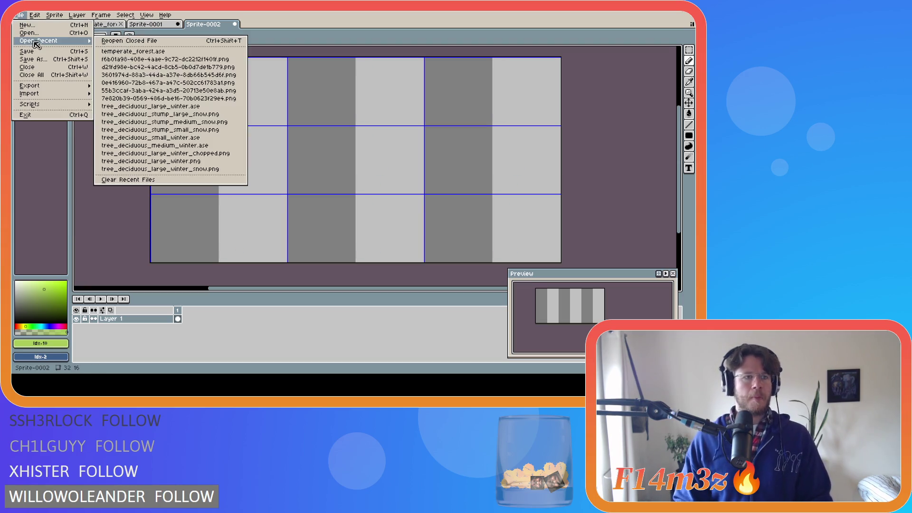
left_click(211, 107)
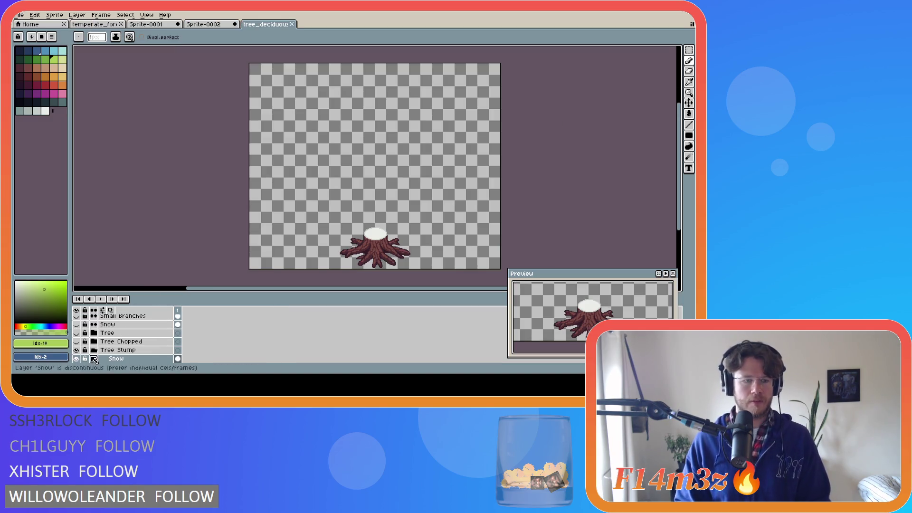
scroll(81, 356, "down", 2)
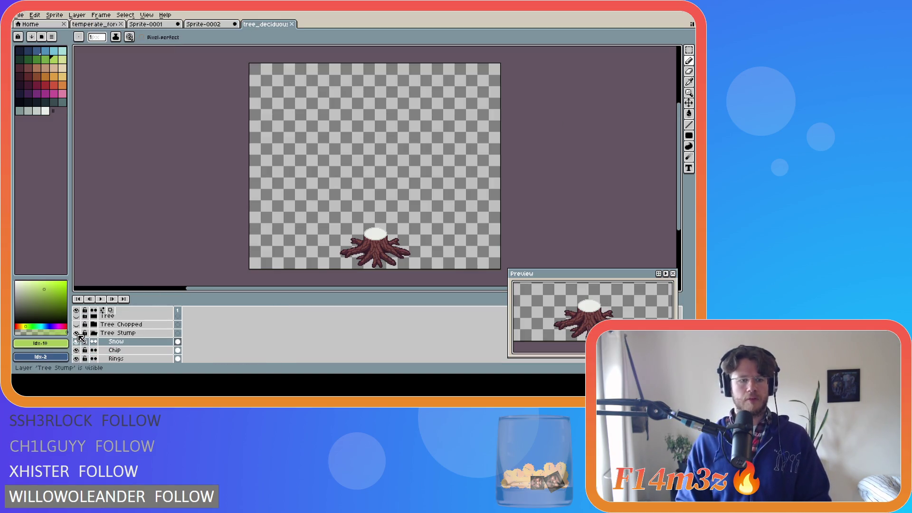
left_click(94, 333)
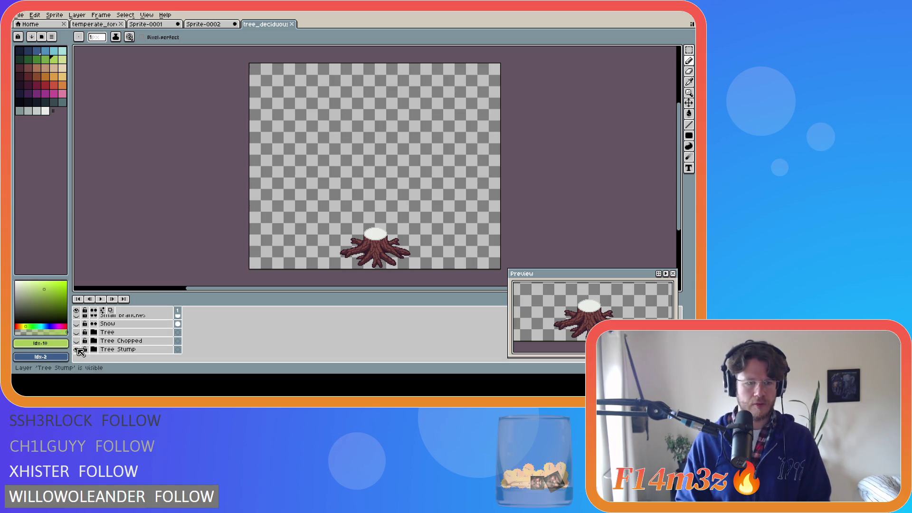
left_click(76, 349)
scroll(82, 343, "up", 3)
left_click(78, 340)
scroll(82, 343, "up", 2)
scroll(81, 342, "up", 1)
left_click(76, 332)
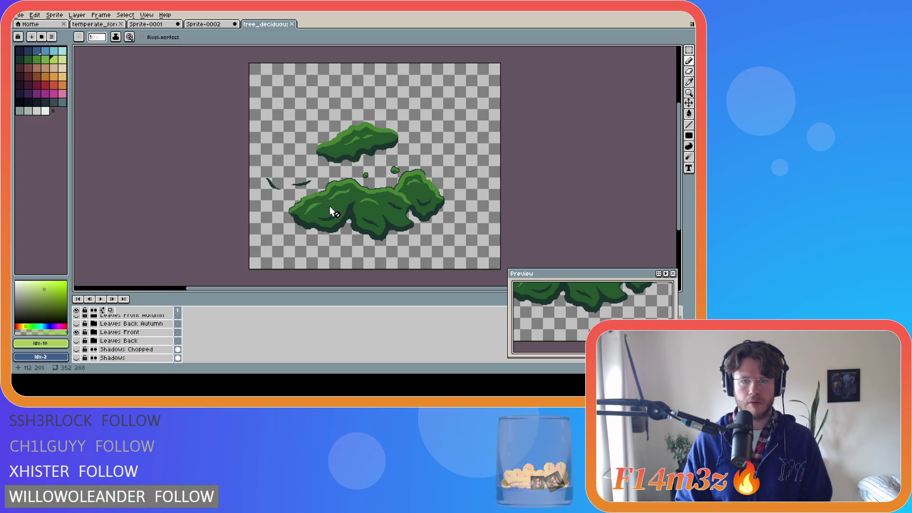
Sample the leaf green #468232 and return to the Sprite-0002 tab
key("i")
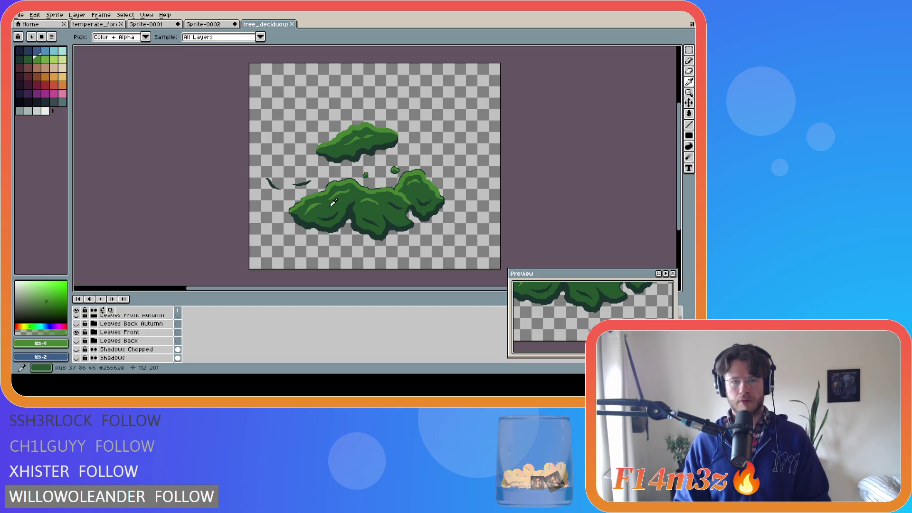
key("b")
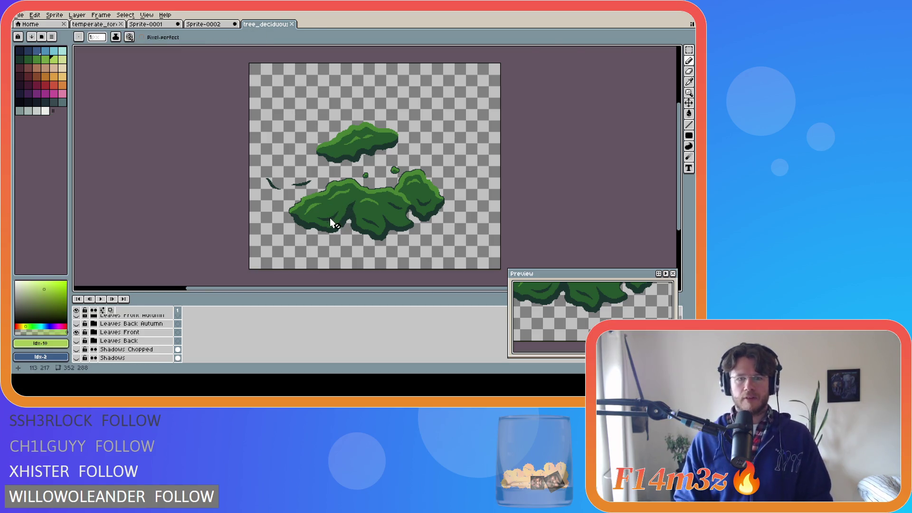
scroll(331, 209, "up", 3)
left_click(313, 219, "alt")
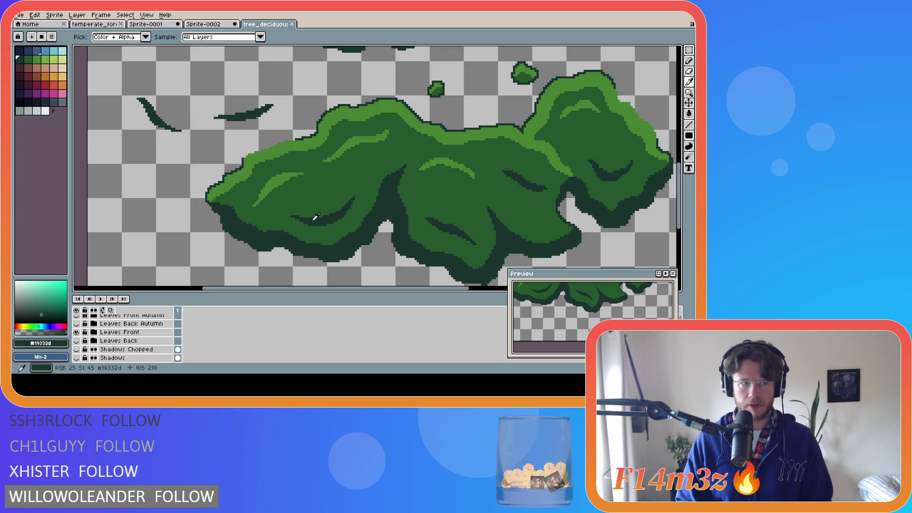
left_click(319, 199, "alt")
left_click(297, 187, "alt")
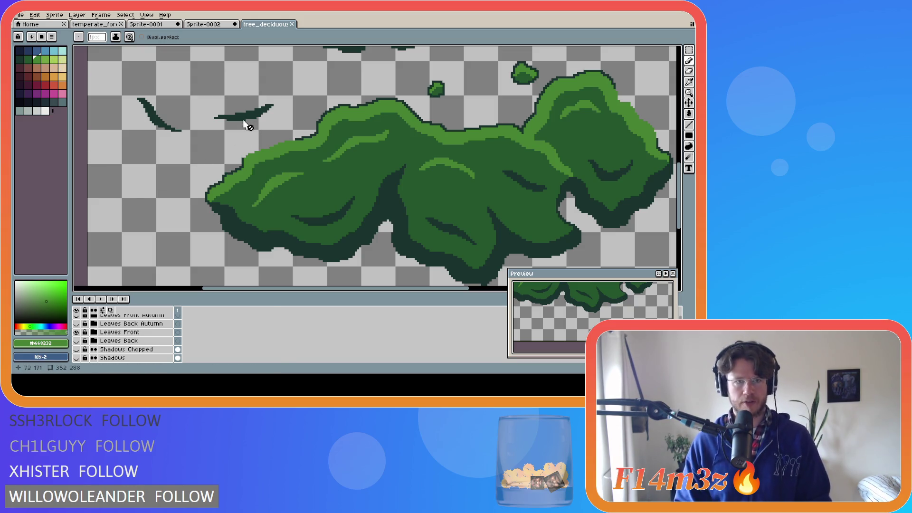
left_click(202, 24)
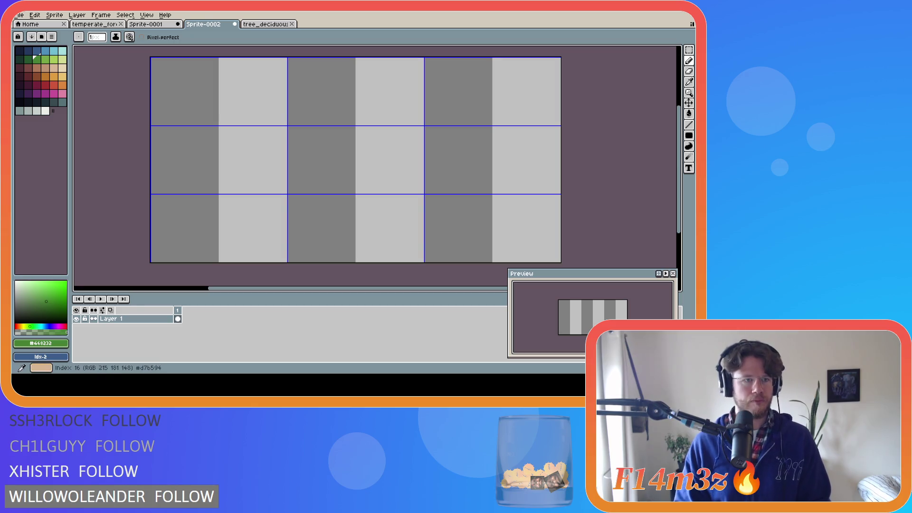
Cover the whole tile with a light green rectangle, then pick mid green #75a743
left_click(53, 59)
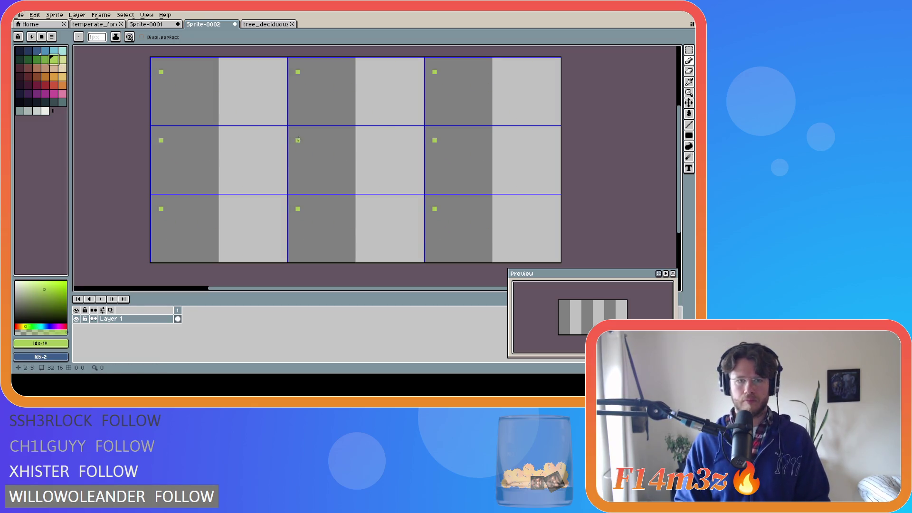
left_click(688, 135)
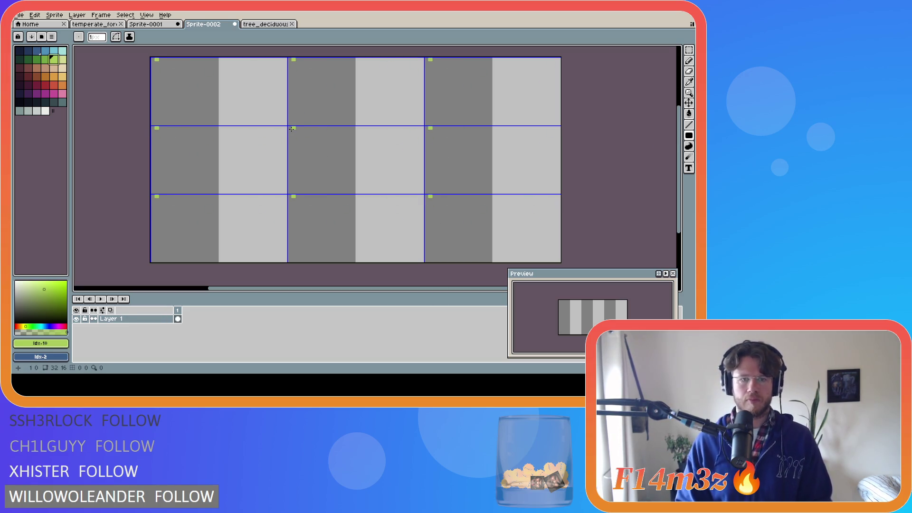
mouse_move(289, 128)
left_mouse_down()
mouse_move(423, 191)
mouse_move(529, 161)
left_mouse_up()
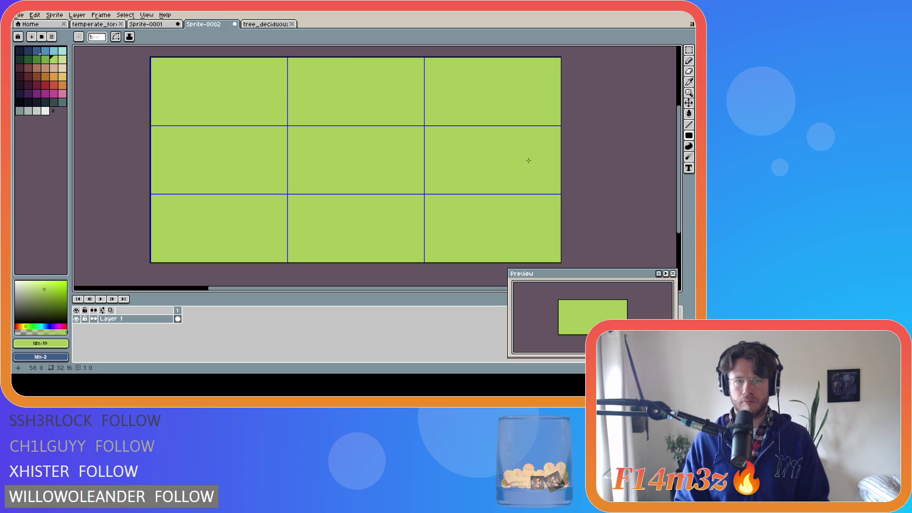
left_click(46, 61)
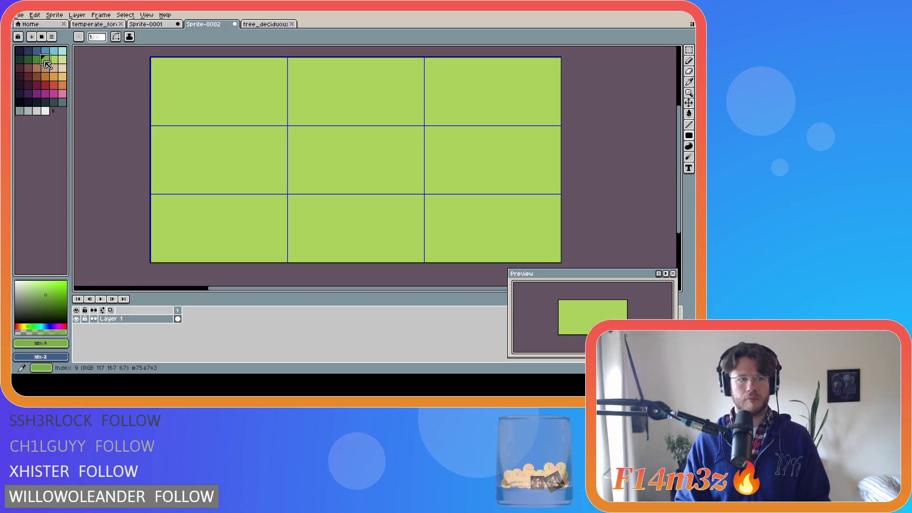
left_click(689, 60)
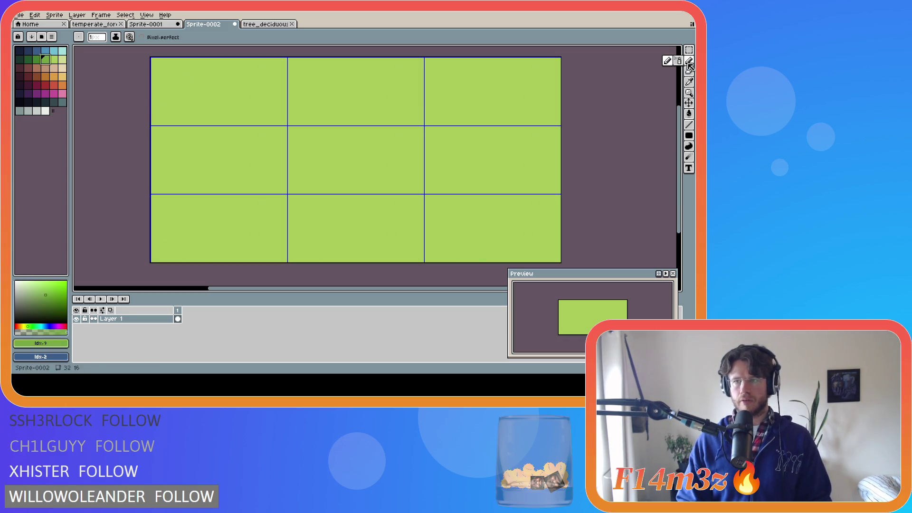
Try several darker green patch outlines at the lower left, undoing each
left_click(298, 166)
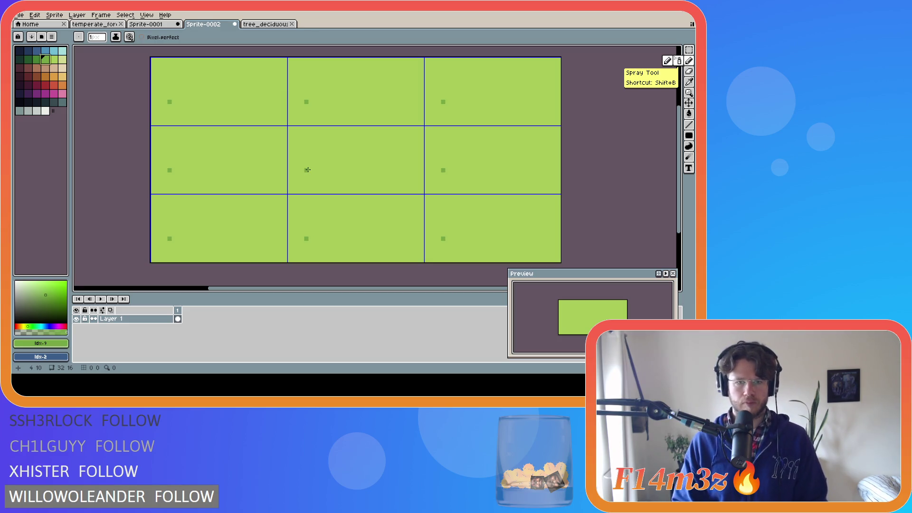
mouse_move(291, 173)
left_mouse_down()
mouse_move(293, 164)
mouse_move(352, 172)
mouse_move(299, 176)
left_mouse_up()
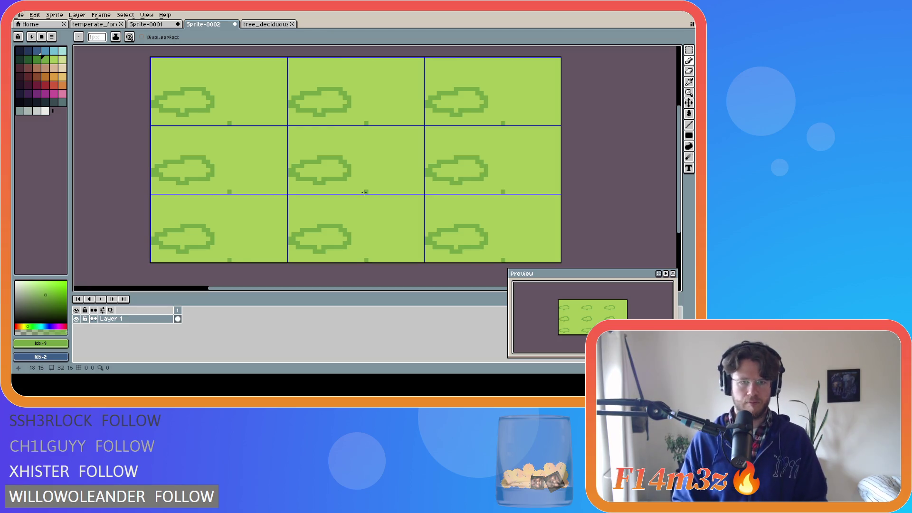
key("ctrl+z")
mouse_move(290, 169)
left_mouse_down()
mouse_move(369, 162)
mouse_move(300, 180)
mouse_move(293, 169)
mouse_move(361, 161)
left_mouse_up()
key("ctrl+z")
key("ctrl+z")
mouse_move(293, 167)
left_mouse_down()
mouse_move(309, 157)
mouse_move(352, 167)
mouse_move(289, 173)
left_mouse_up()
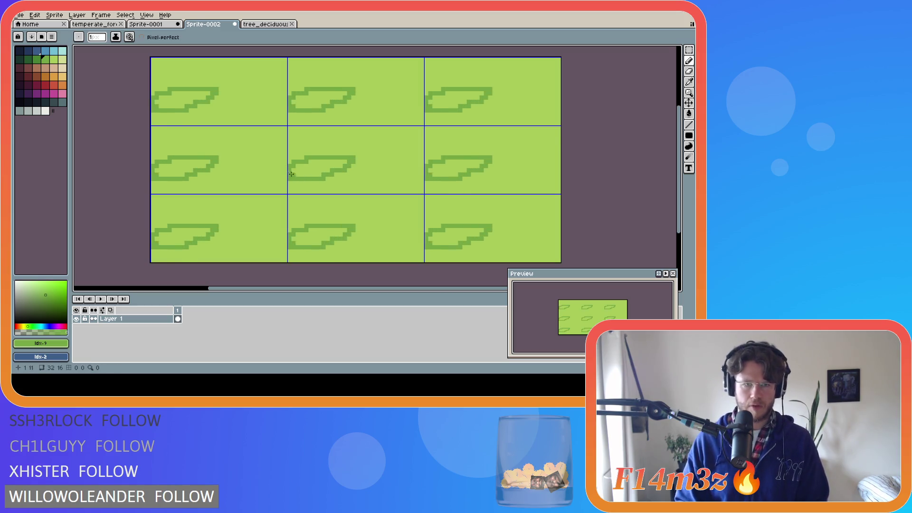
key("ctrl+z")
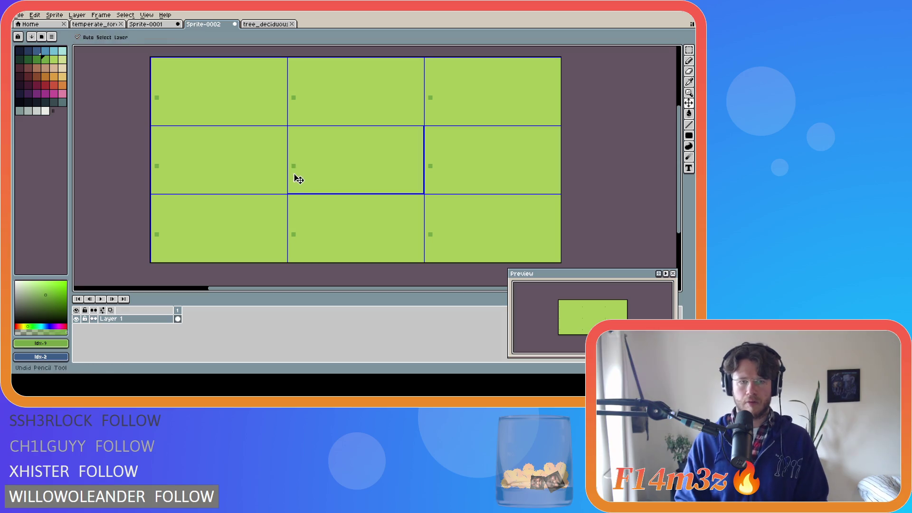
key("b")
mouse_move(290, 166)
left_mouse_down()
mouse_move(300, 159)
mouse_move(363, 168)
left_mouse_up()
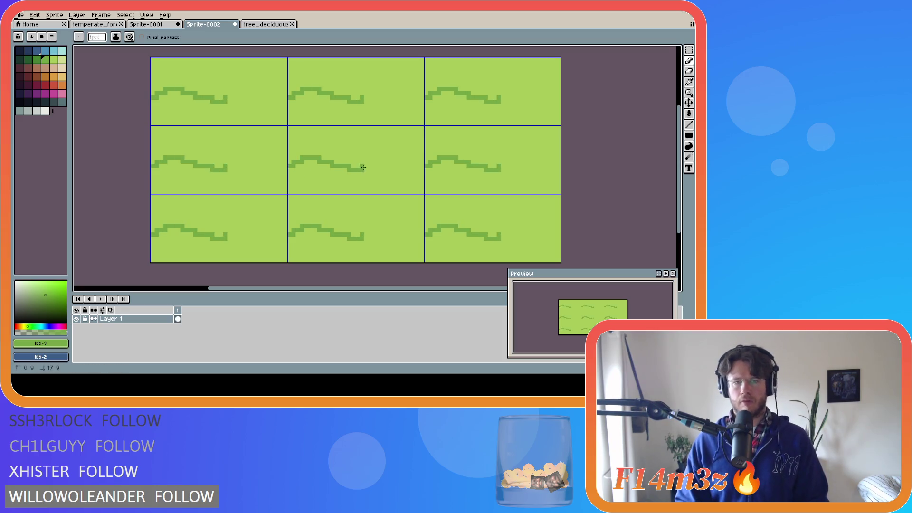
key("ctrl+z")
Draw the final darker green patch outline at the lower left of the tile
left_click(294, 166)
left_click_drag(294, 166, 345, 153)
key("ctrl+z")
mouse_move(294, 166)
left_mouse_down()
mouse_move(310, 155)
mouse_move(374, 159)
left_mouse_up()
key("ctrl+z")
mouse_move(290, 167)
left_mouse_down()
mouse_move(363, 156)
mouse_move(304, 181)
mouse_move(287, 176)
left_mouse_up()
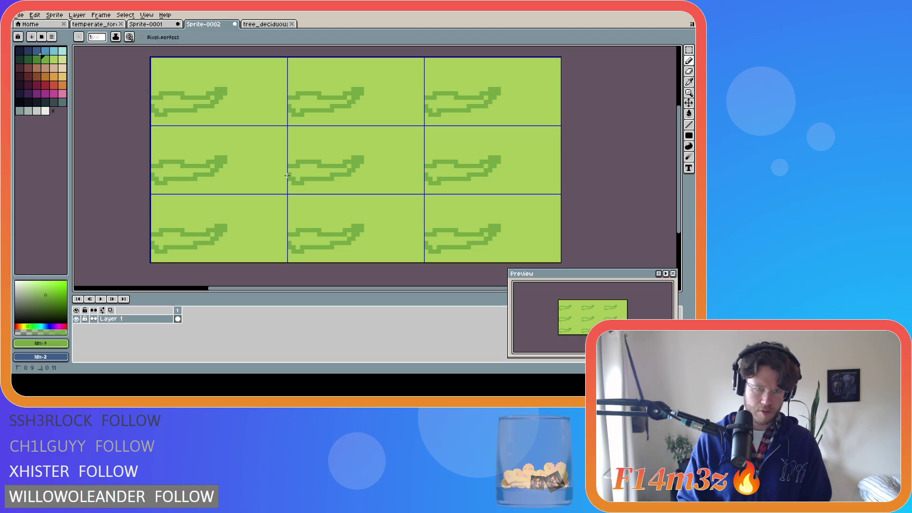
Bucket-fill the patch solid green, extend its lower edge, and clean up stray pixels
key("g")
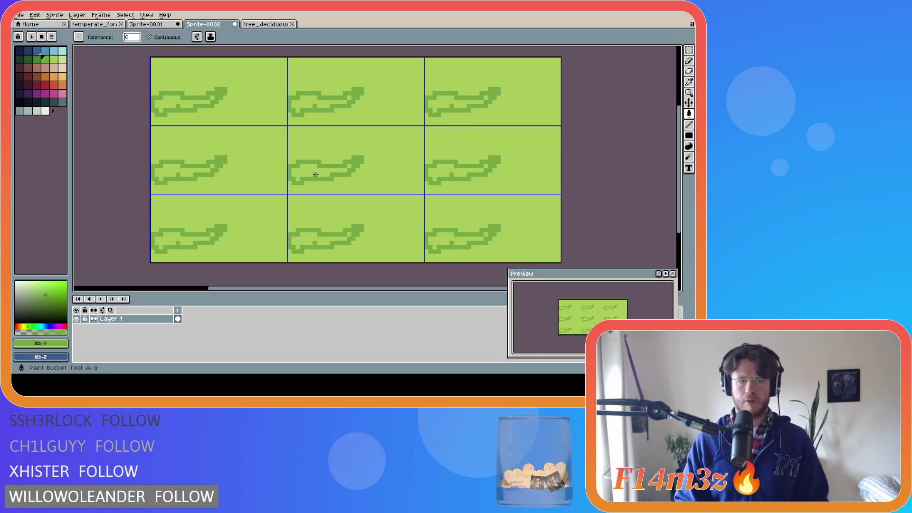
left_click(321, 177)
left_click(351, 167)
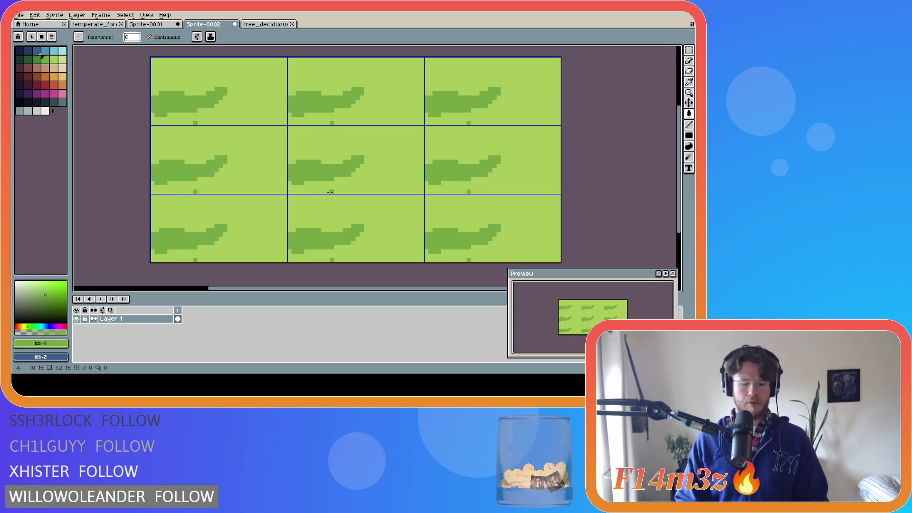
key("b")
left_click_drag(307, 184, 335, 178)
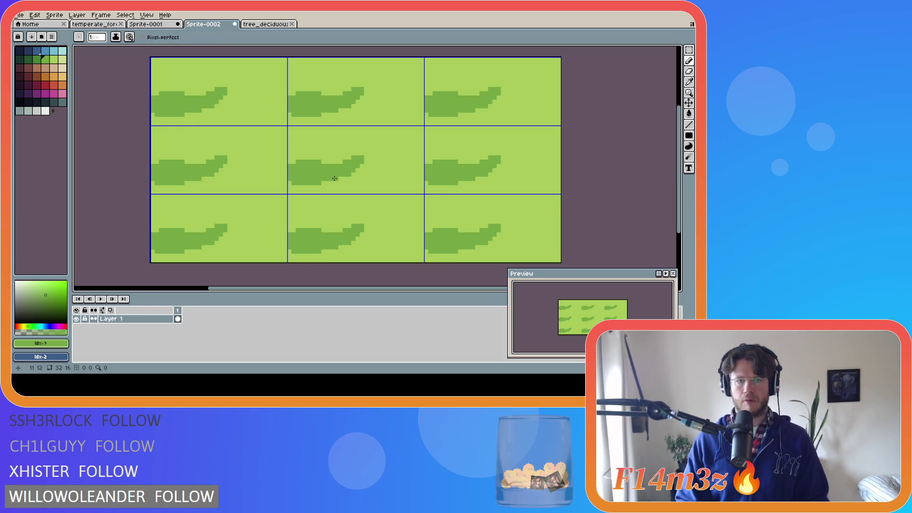
left_click(328, 190)
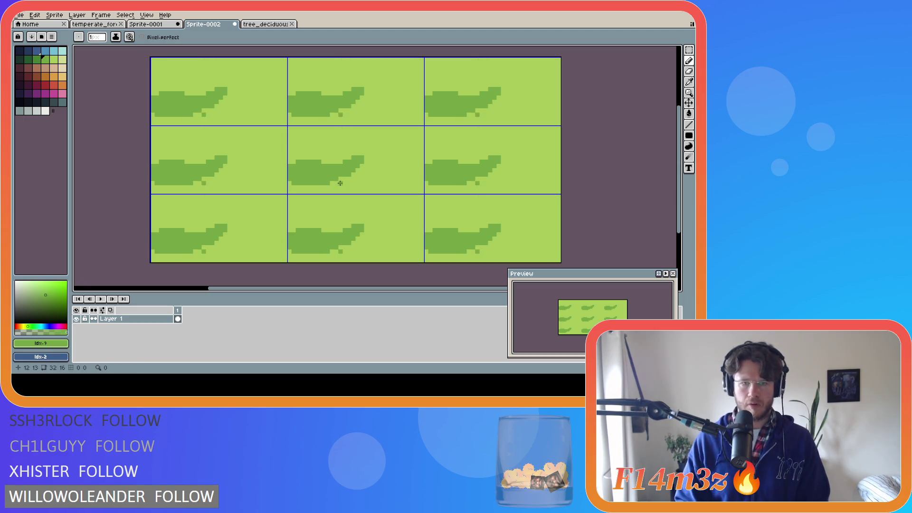
left_click(388, 170)
key("ctrl+z")
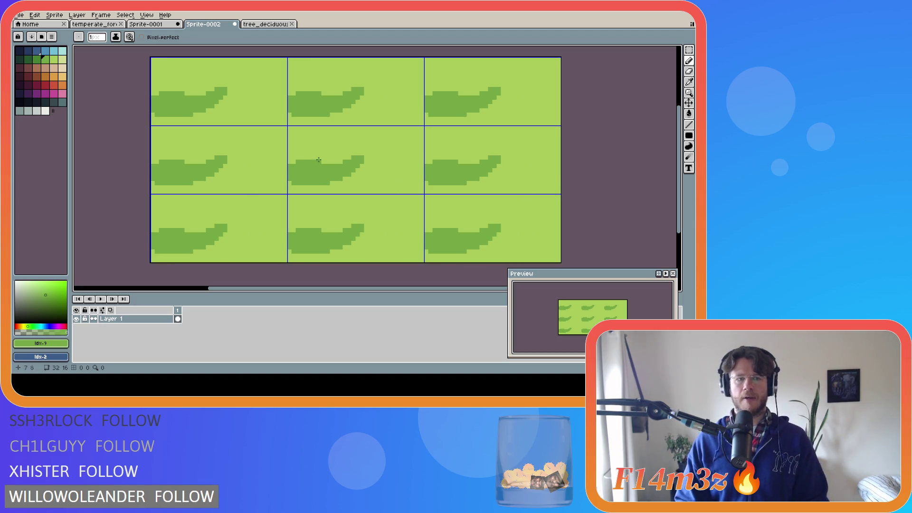
left_click(62, 59)
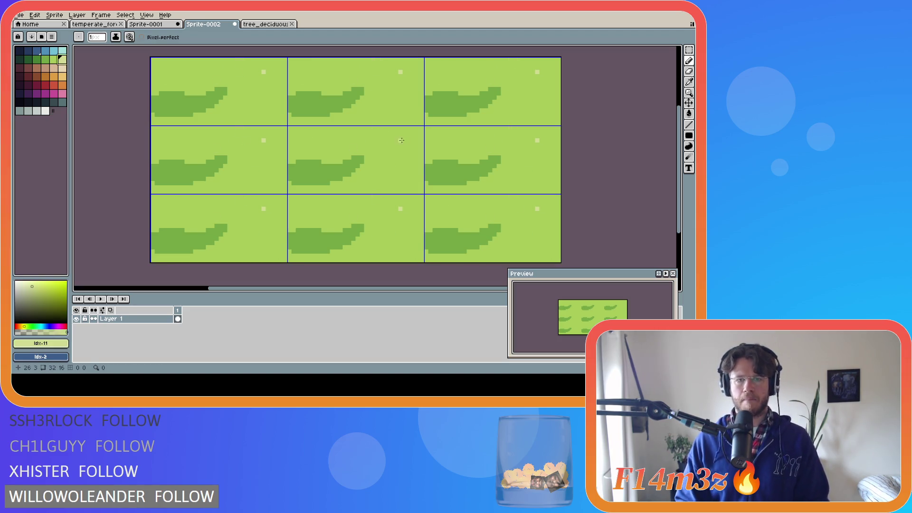
Outline and bucket-fill a pale yellow-green #d0da91 patch at the upper right, plus a pale dot
mouse_move(402, 139)
left_mouse_down()
mouse_move(355, 151)
mouse_move(406, 168)
mouse_move(401, 139)
left_mouse_up()
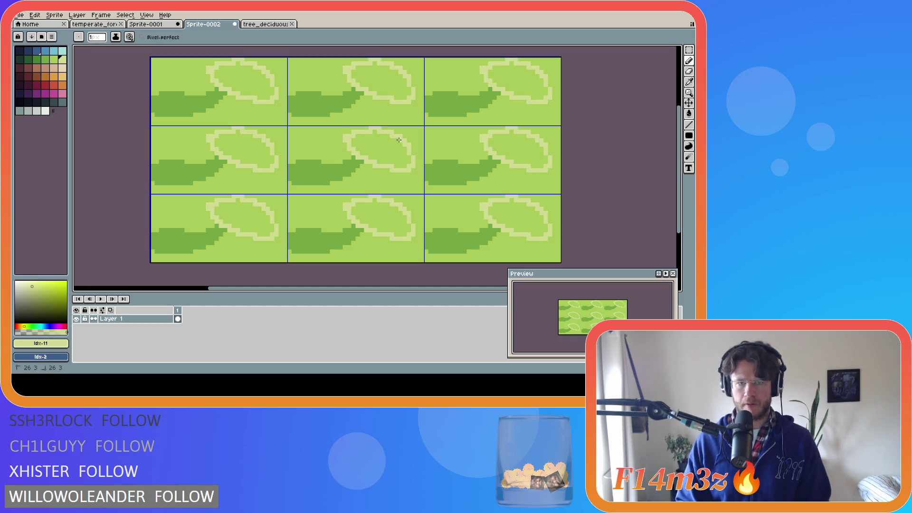
key("g")
left_click(384, 149)
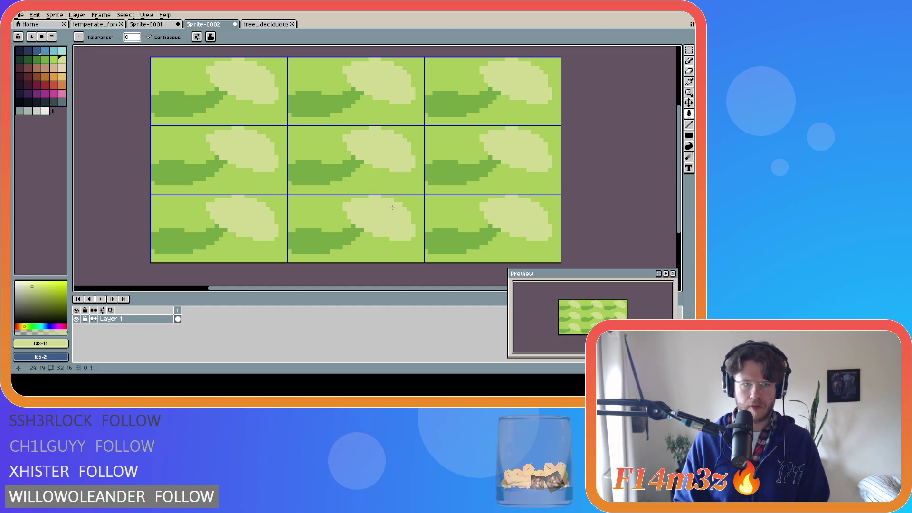
left_click(312, 157)
key("ctrl+z")
left_click(314, 165)
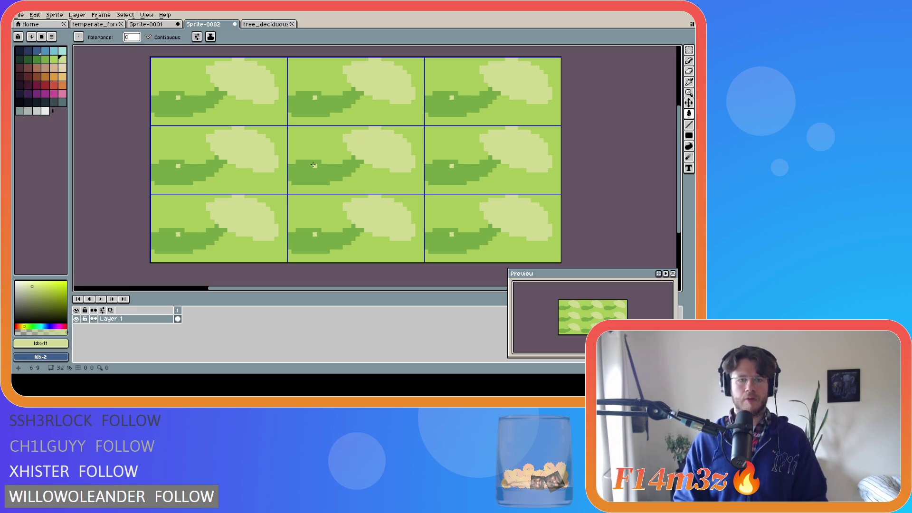
Outline and fill a darker green #75a743 leaf patch at the upper left
left_click(314, 165, "alt")
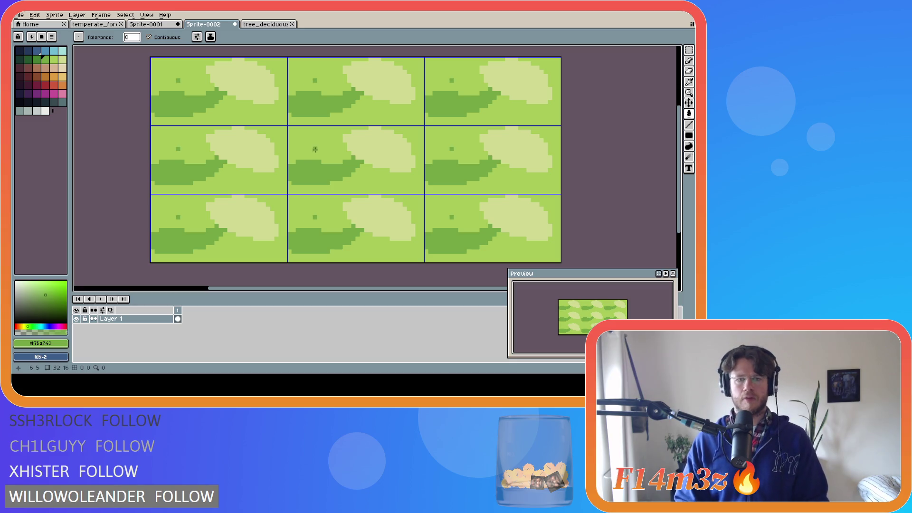
left_click(316, 150)
key("ctrl+z")
key("b")
left_click(319, 153)
mouse_move(317, 153)
left_mouse_down()
mouse_move(349, 136)
mouse_move(315, 142)
mouse_move(314, 152)
left_mouse_up()
key("e")
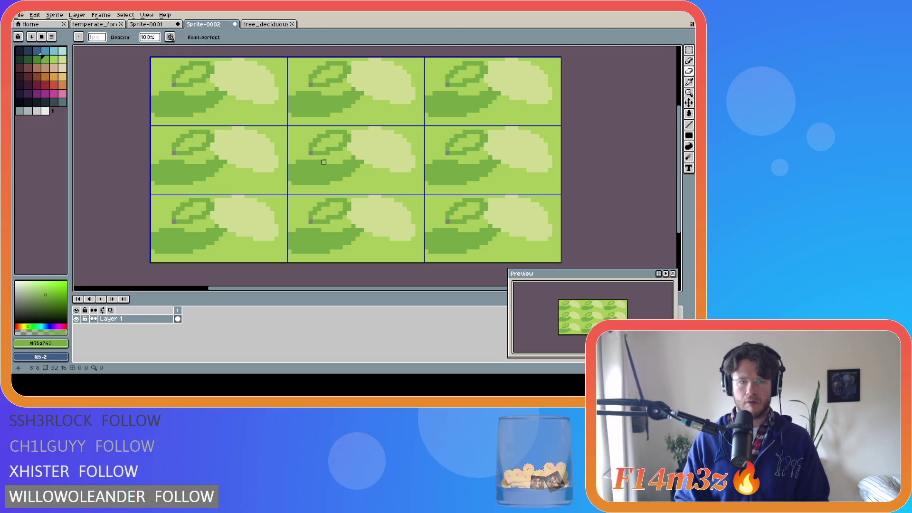
key("g")
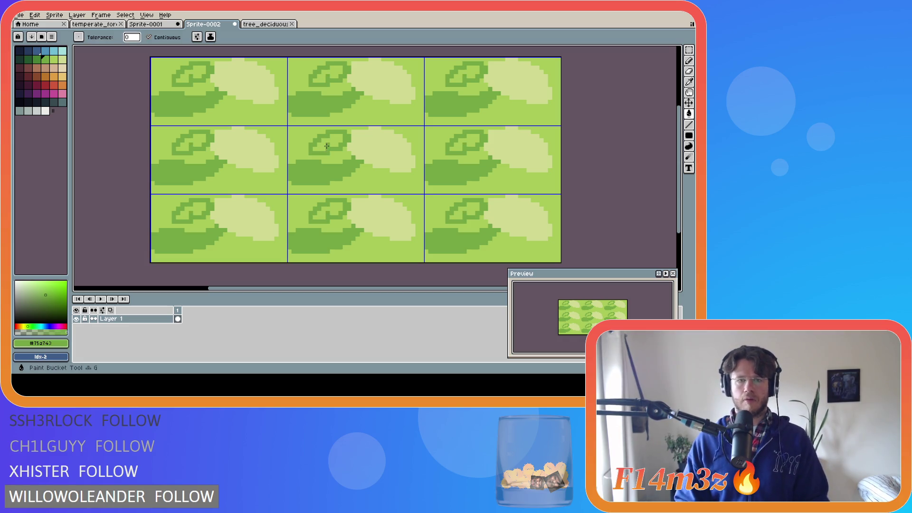
left_click(327, 146)
Add a small pale green stroke near the bottom of the tile
left_click(303, 146, "alt")
key("e")
key("b")
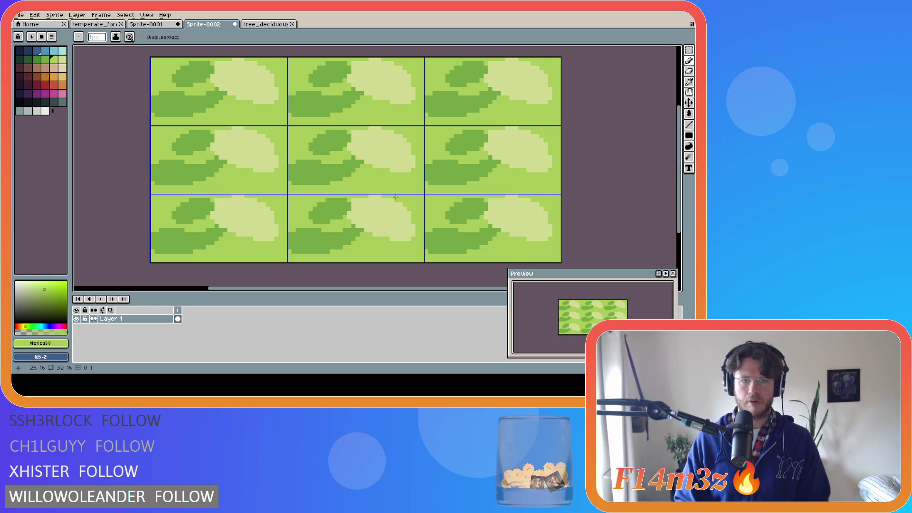
left_click(386, 150, "alt")
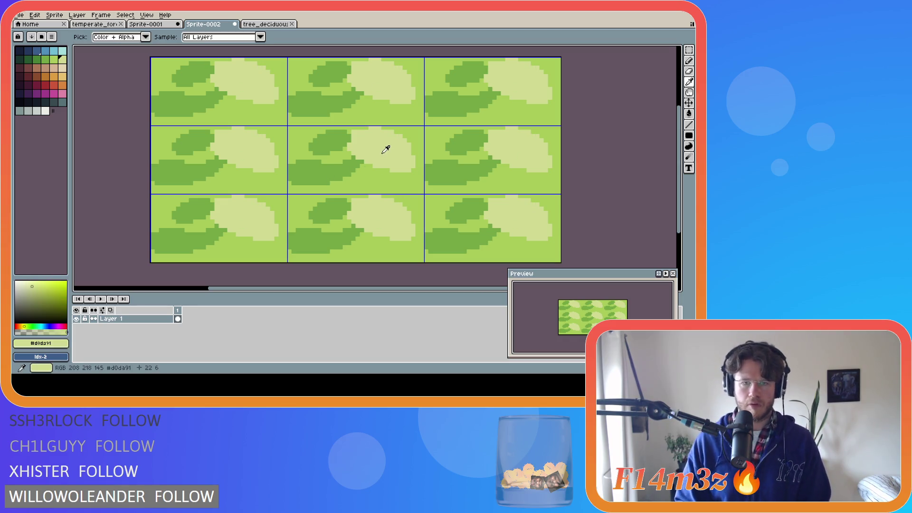
mouse_move(303, 179)
left_mouse_down()
mouse_move(354, 186)
mouse_move(308, 188)
mouse_move(341, 192)
mouse_move(322, 191)
mouse_move(340, 189)
mouse_move(330, 192)
left_mouse_up()
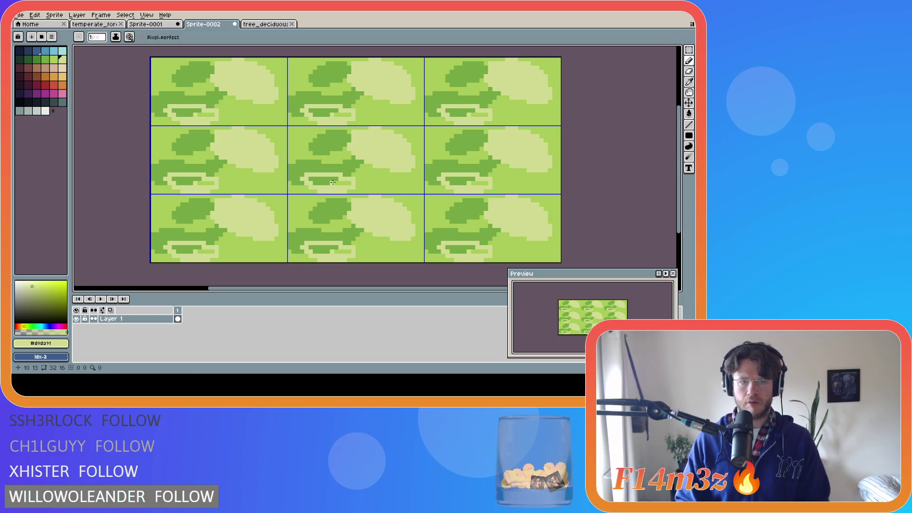
Bucket-fill the cup-shaped patch at the tile bottom light green, then sample medium green
key("g")
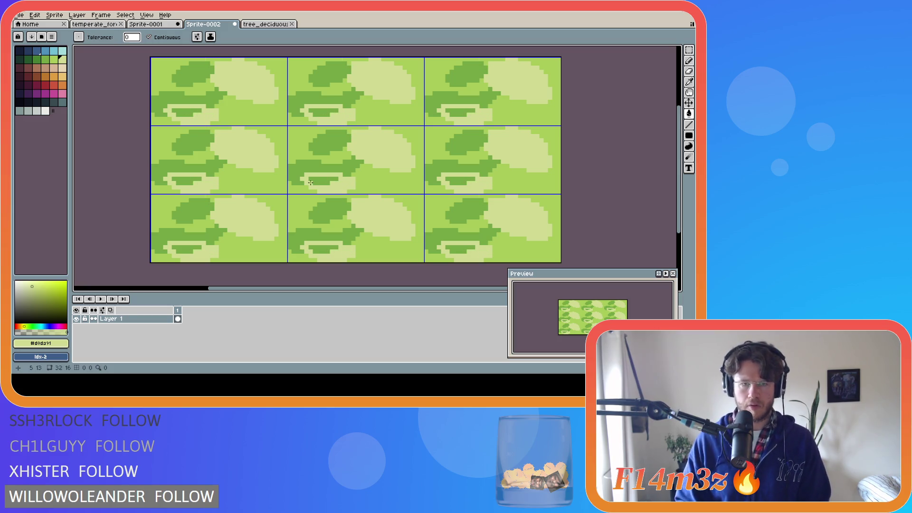
left_click(333, 183)
key("e")
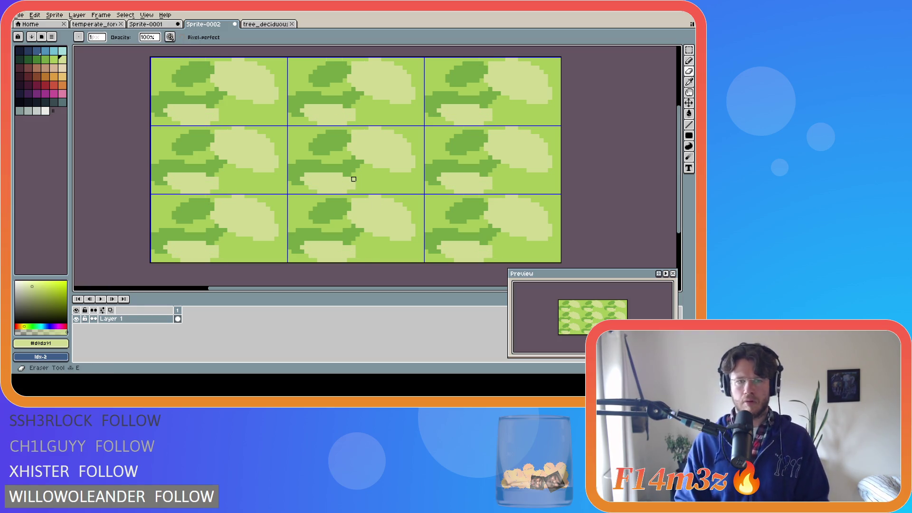
key("i")
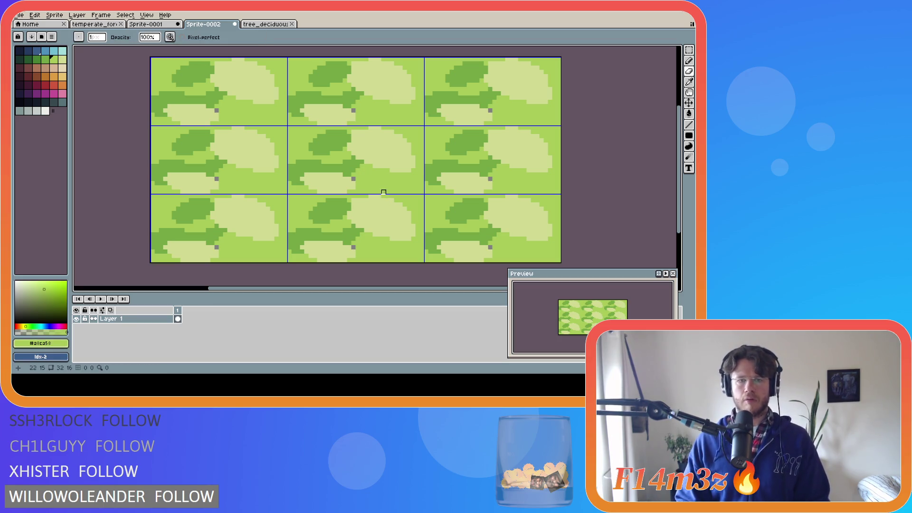
key("b")
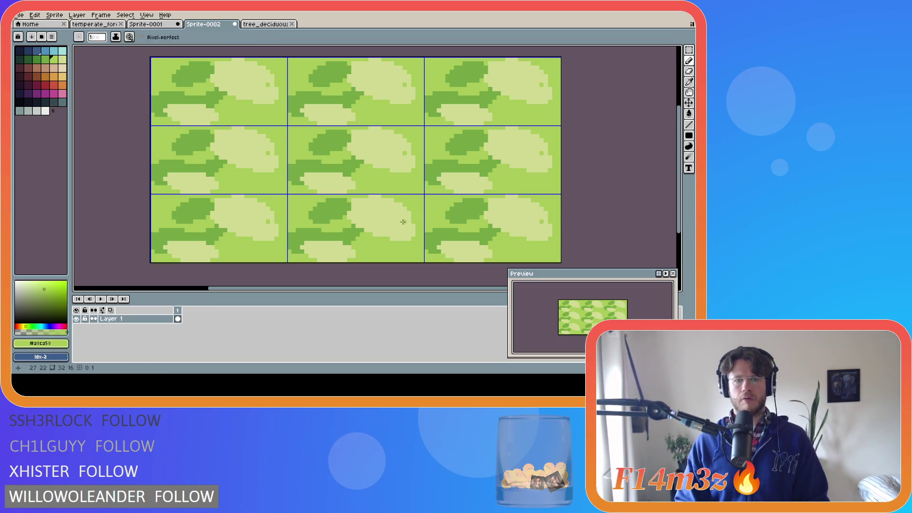
left_click(316, 171, "alt")
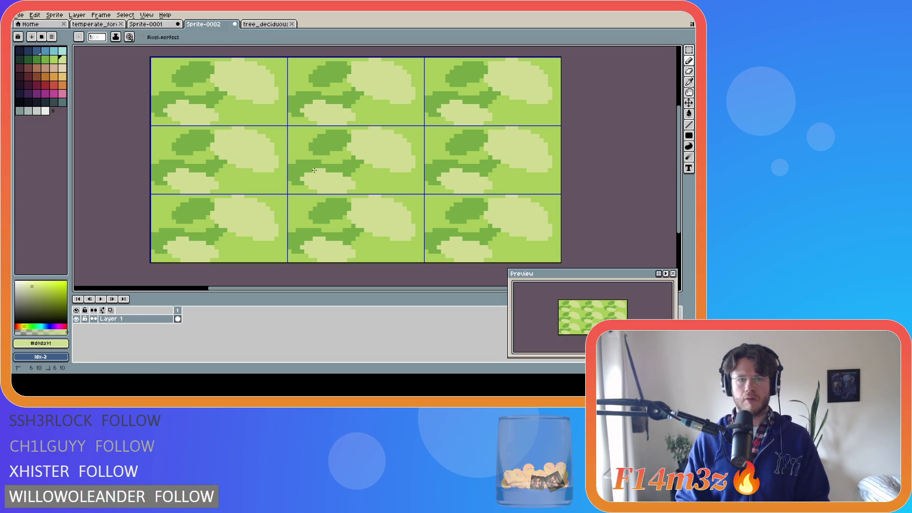
key("ctrl")
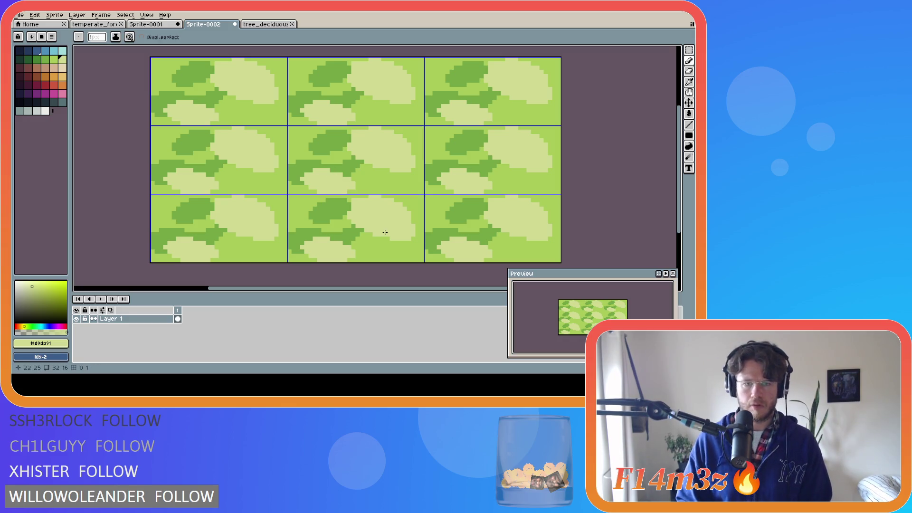
left_click(334, 138, "alt")
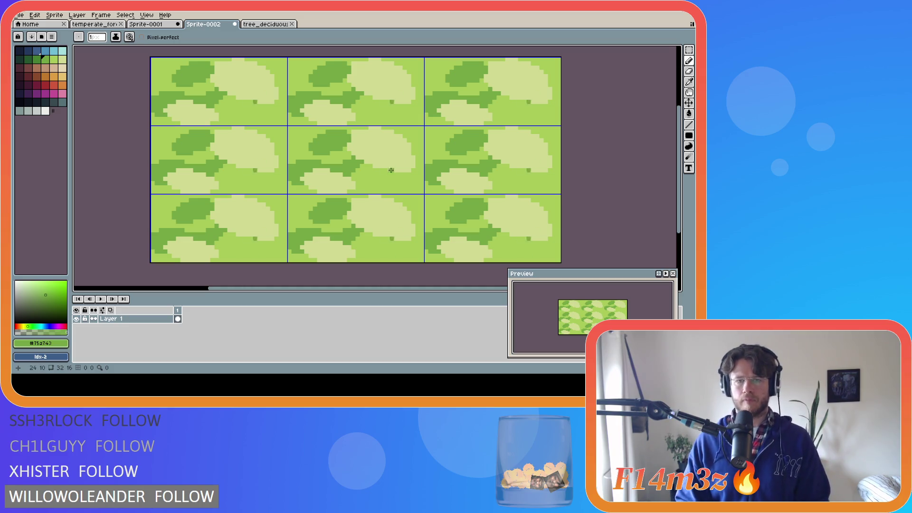
Outline an eye-shaped darker green blob in the lower right and bucket-fill it solid
left_click(396, 169, "shift")
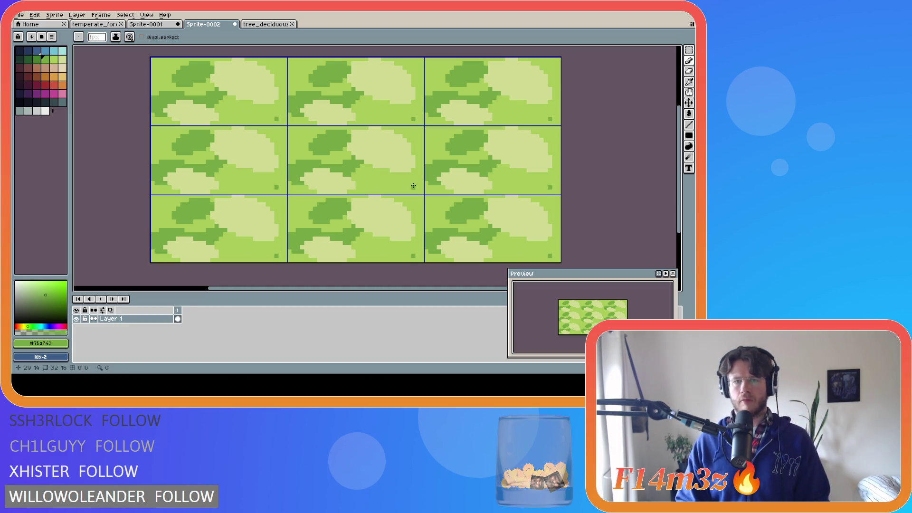
key("ctrl")
left_click_drag(418, 171, 361, 180)
key("ctrl+z")
mouse_move(416, 172)
left_mouse_down()
mouse_move(369, 178)
mouse_move(423, 187)
mouse_move(399, 179)
left_mouse_up()
key("g")
left_click(394, 178)
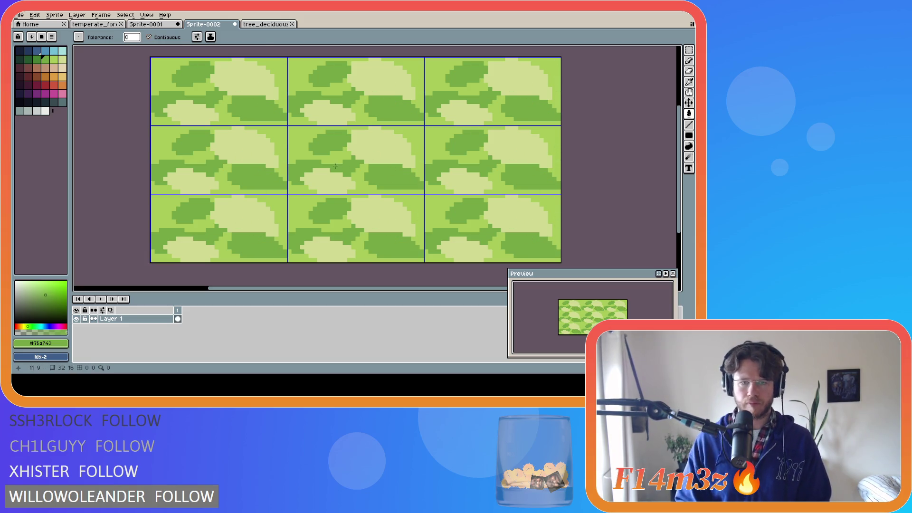
left_click(399, 141)
Replace the old blob with a wavier darker green outline and fill its loops and gaps
key("v")
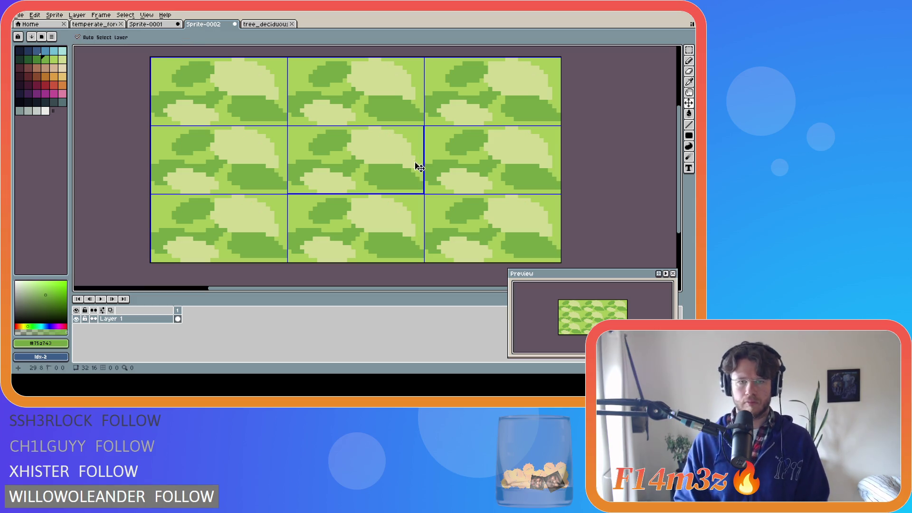
key("ctrl+z")
key("ctrl+z")
key("ctrl+z")
key("b")
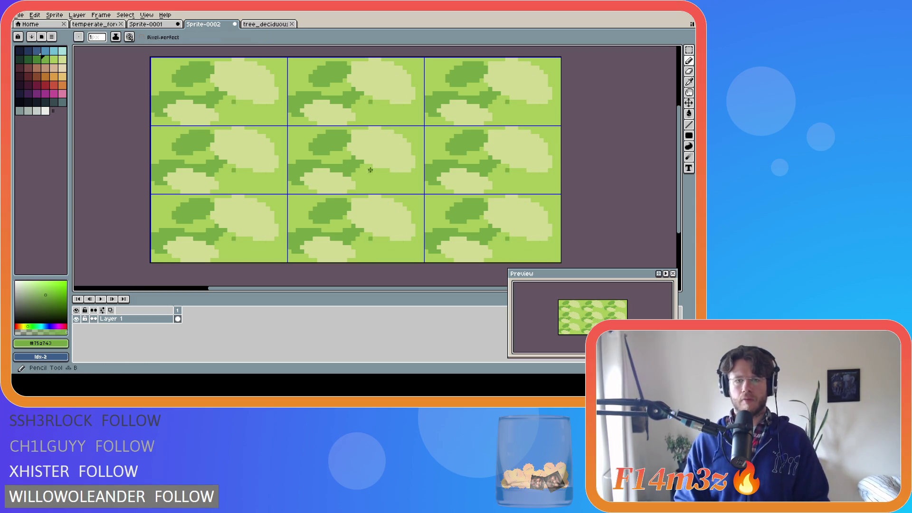
left_click(417, 175)
mouse_move(416, 174)
left_mouse_down()
mouse_move(375, 171)
mouse_move(422, 180)
mouse_move(399, 174)
left_mouse_up()
key("ctrl+z")
key("g")
left_click(395, 175)
left_click(392, 170)
left_click(398, 161)
Draw and fill a small light yellow-green leaf patch near the top-left, then sample darker green
key("b")
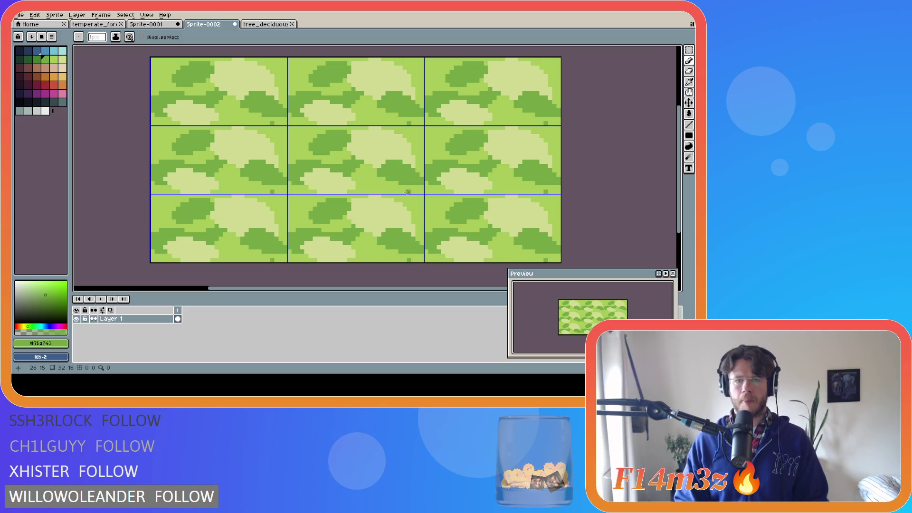
left_click(420, 183, "alt")
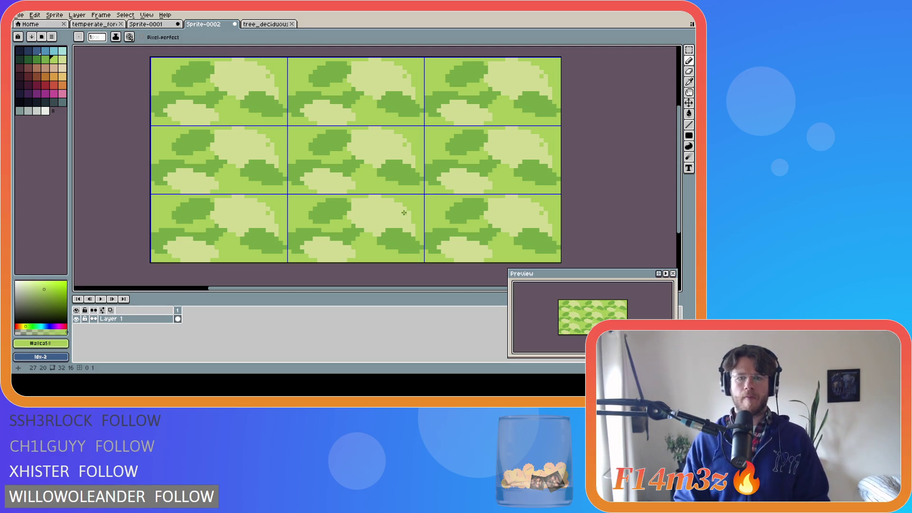
left_click(373, 149, "alt")
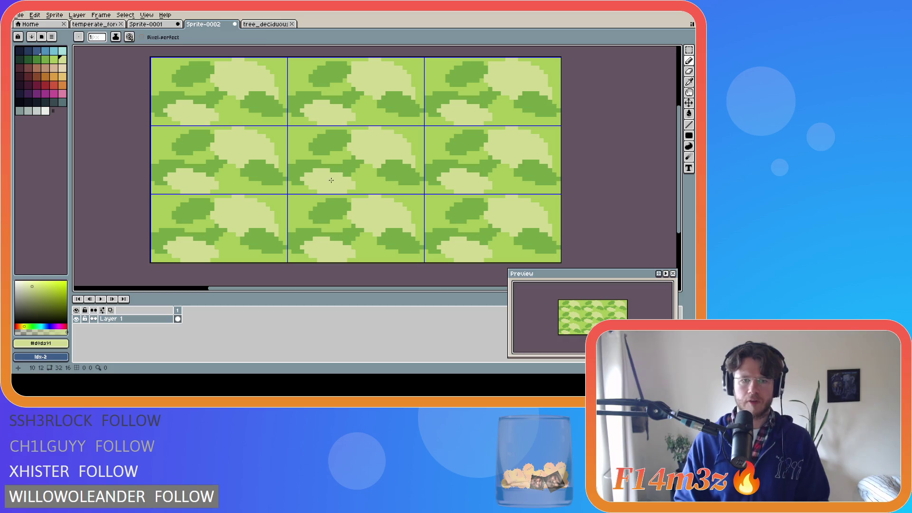
key("alt")
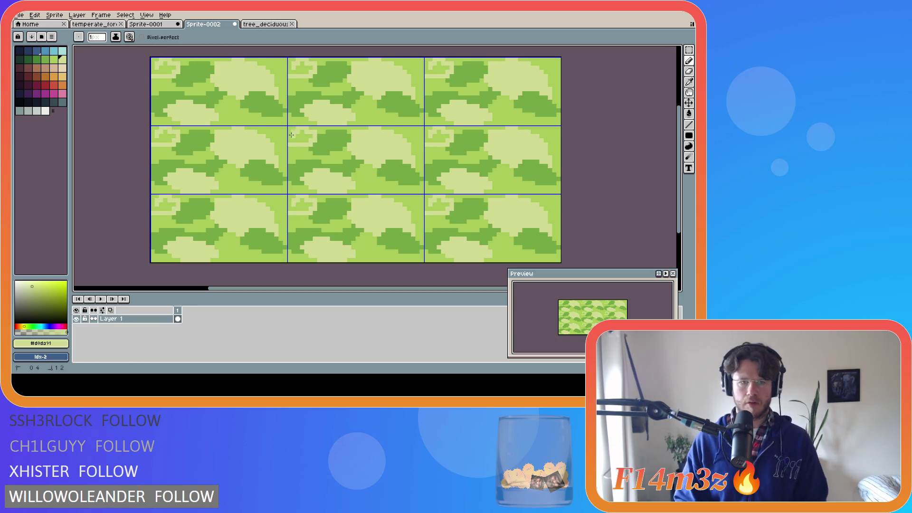
left_click_drag(293, 136, 292, 141)
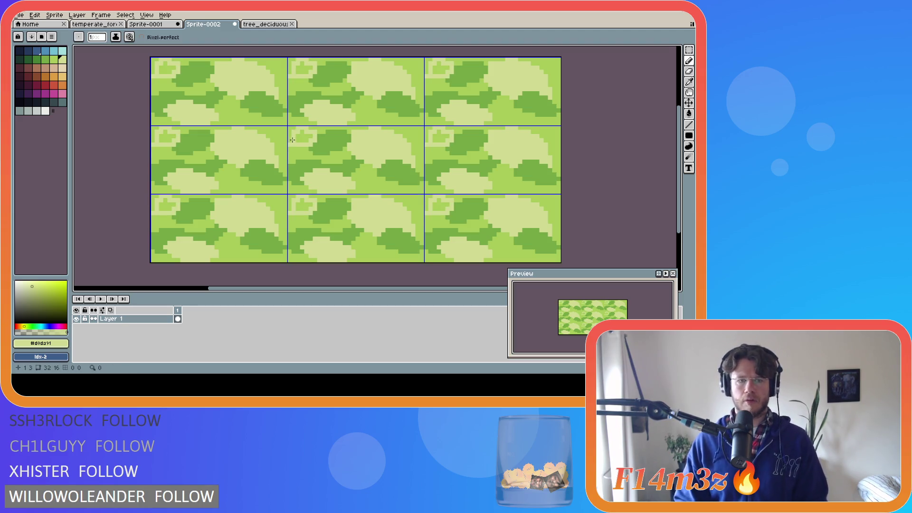
key("g")
left_click(304, 136)
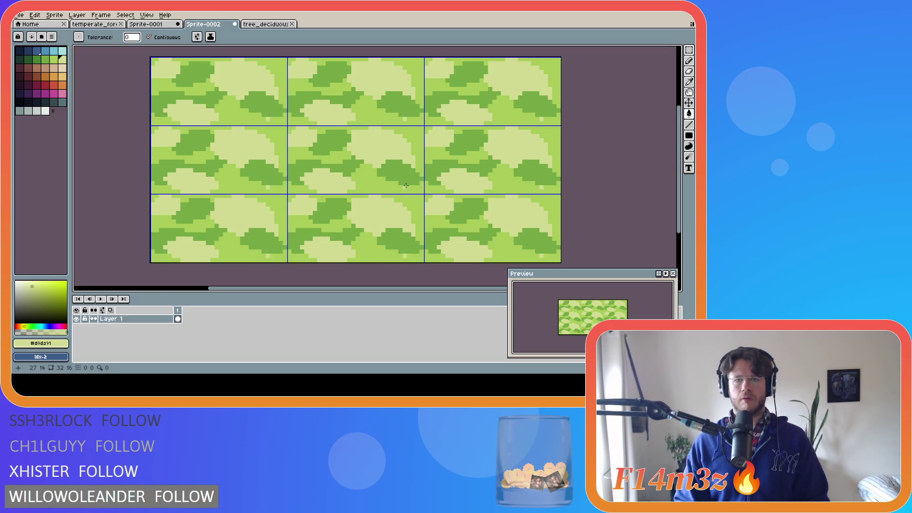
key("alt")
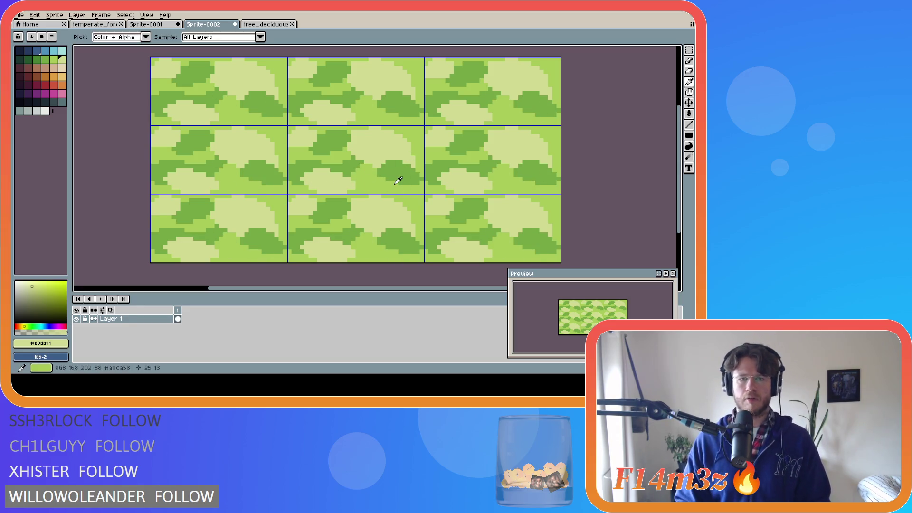
left_click(354, 159)
key("v")
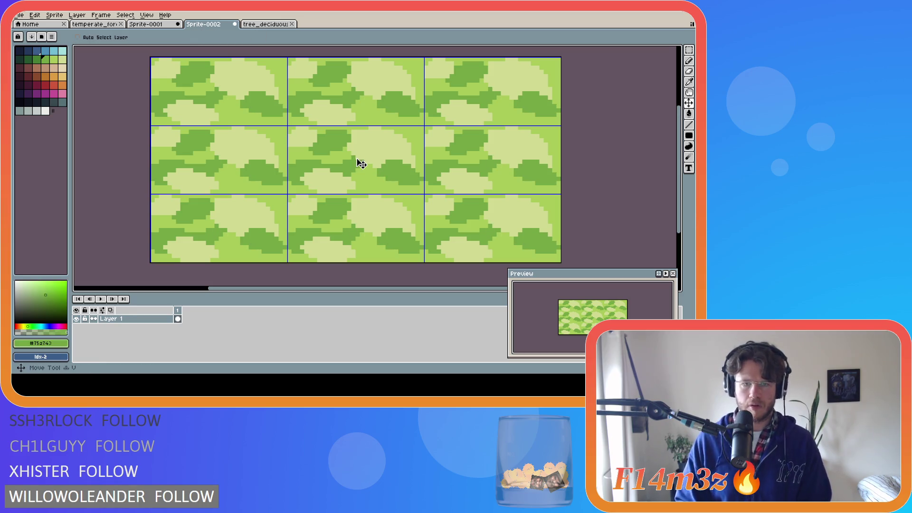
key("b")
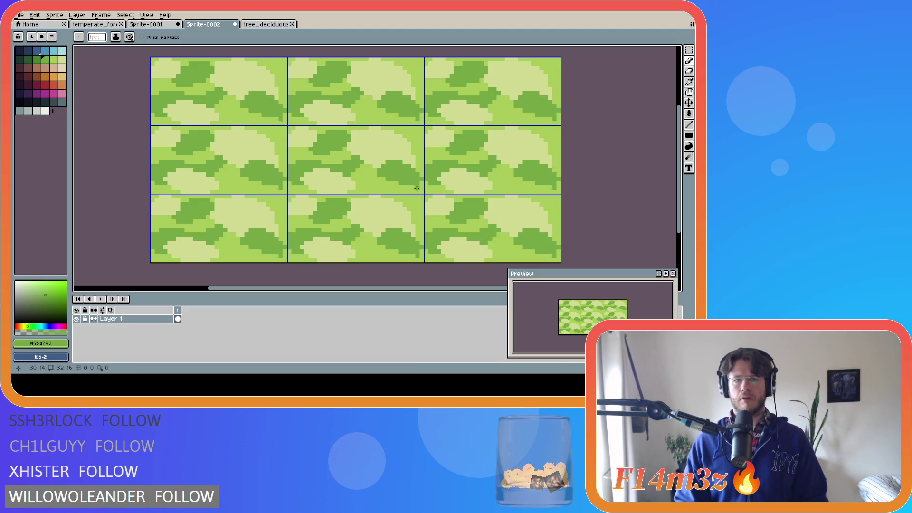
Draw a small darker green patch near the tile's top edge
mouse_move(420, 133)
left_mouse_down()
mouse_move(395, 142)
mouse_move(417, 143)
mouse_move(386, 137)
mouse_move(394, 129)
mouse_move(383, 138)
mouse_move(419, 144)
mouse_move(392, 133)
mouse_move(404, 136)
mouse_move(417, 162)
left_mouse_up()
key("ctrl")
key("e")
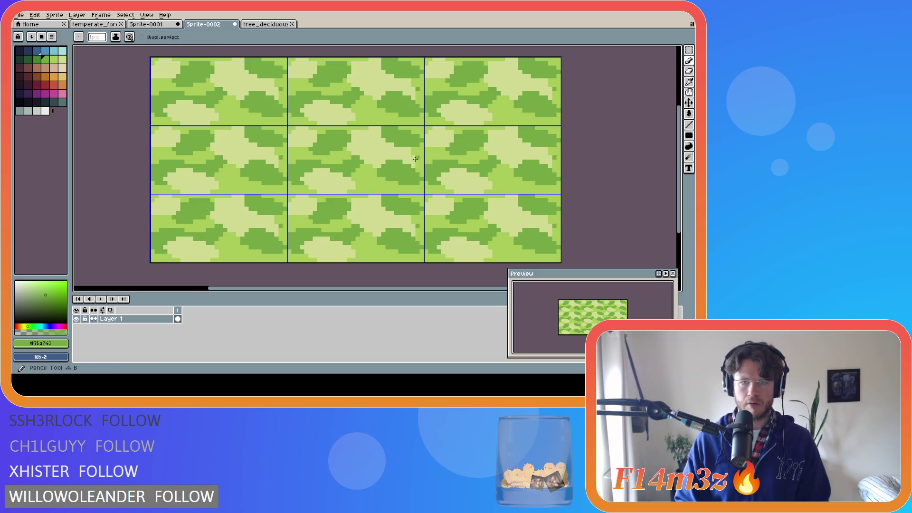
Sample pale yellow-green #d0da91 and try a light ring in the lower middle, undoing it
key("alt")
left_click(420, 149, "alt")
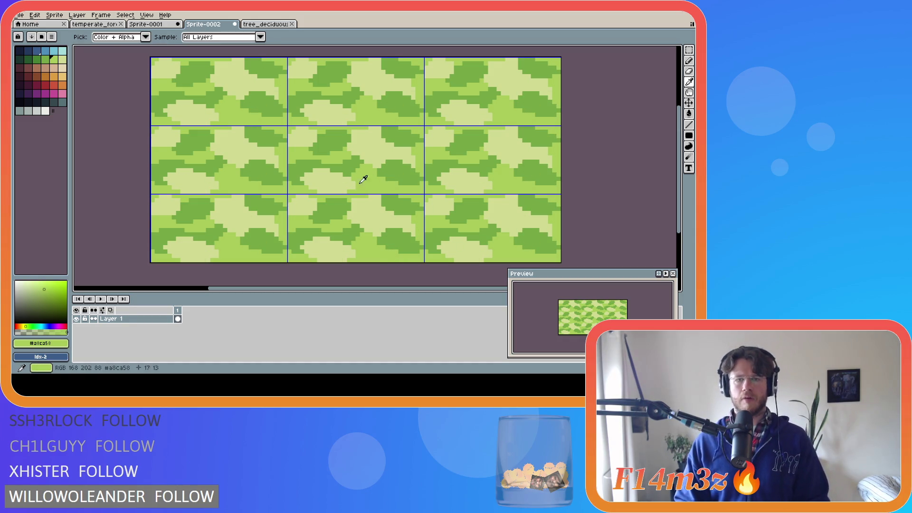
left_click(362, 168, "alt")
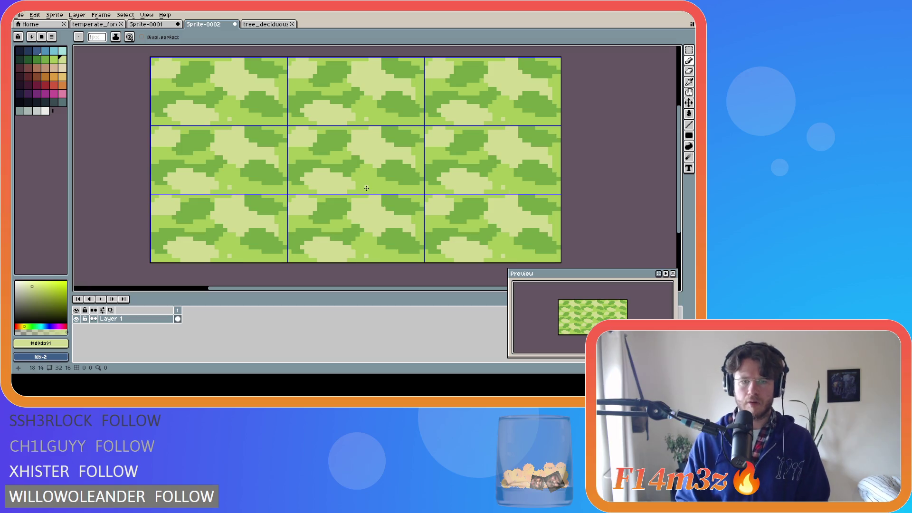
mouse_move(370, 188)
left_mouse_down()
mouse_move(380, 182)
mouse_move(383, 193)
mouse_move(375, 178)
mouse_move(378, 193)
mouse_move(394, 185)
mouse_move(377, 183)
mouse_move(387, 190)
mouse_move(387, 179)
left_mouse_up()
key("ctrl+z")
key("ctrl+z")
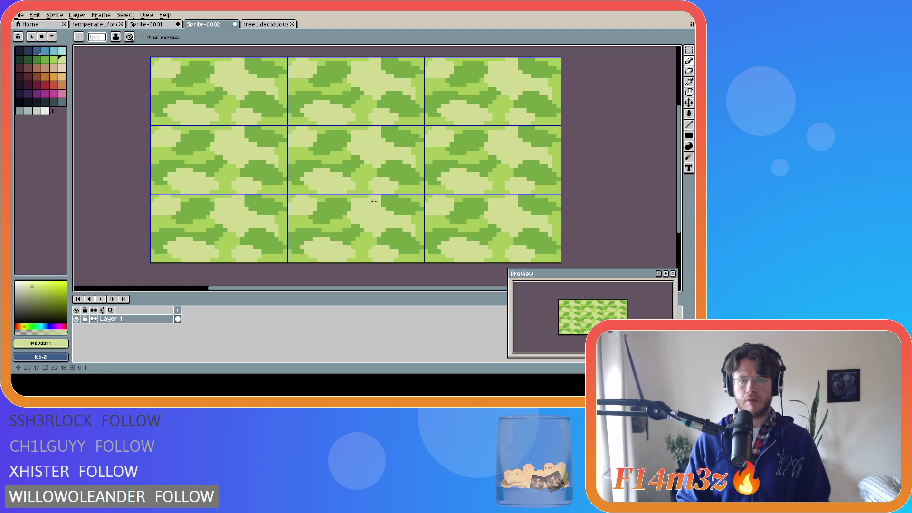
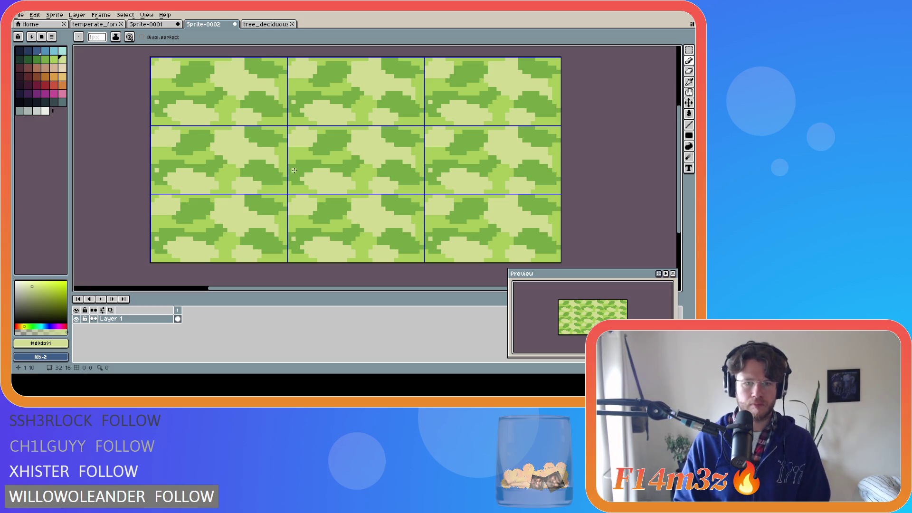
Choose a red palette swatch and place a single red pixel at the grass tile's centre
key("i")
key("b")
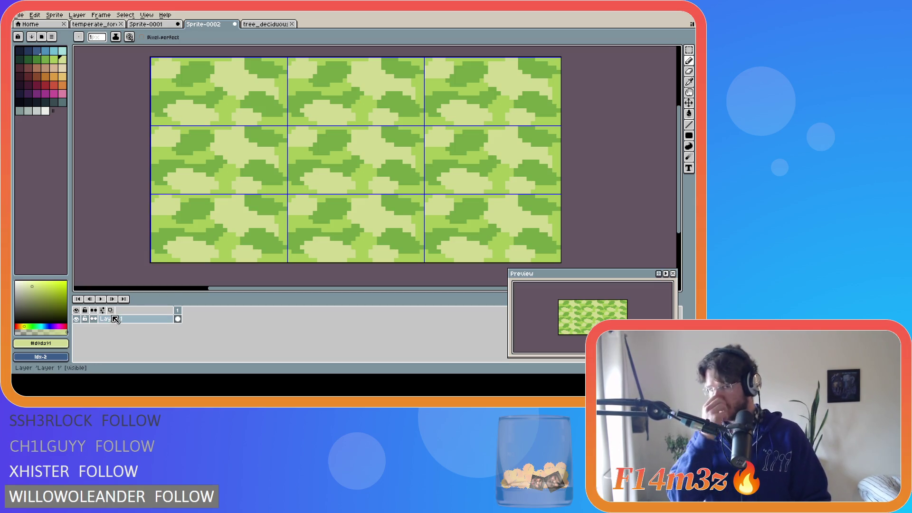
left_click(45, 85)
left_click(290, 158)
key("ctrl+z")
left_click(333, 188)
key("ctrl+z")
left_click(53, 85)
left_click(331, 187)
key("ctrl+z")
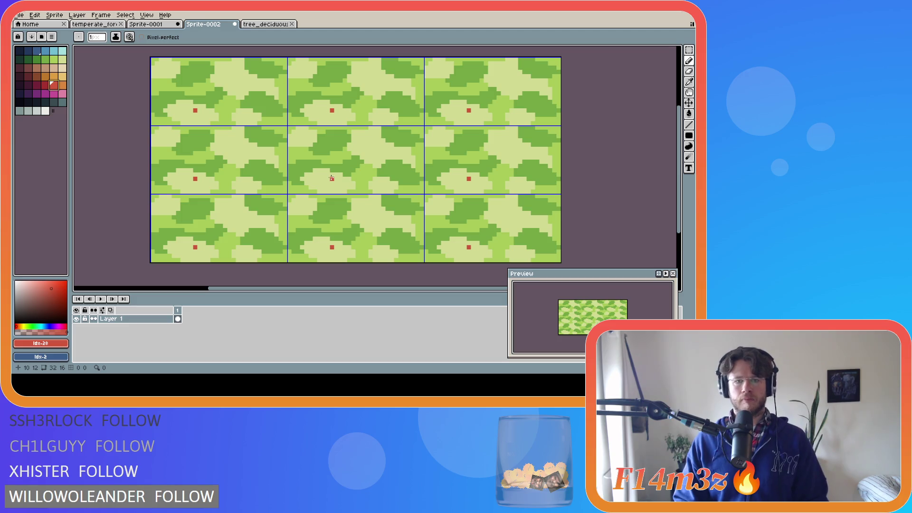
Redraw the red centre pixel and extend it upward into a short vertical stalk
left_click_drag(332, 180, 332, 168)
key("ctrl+z")
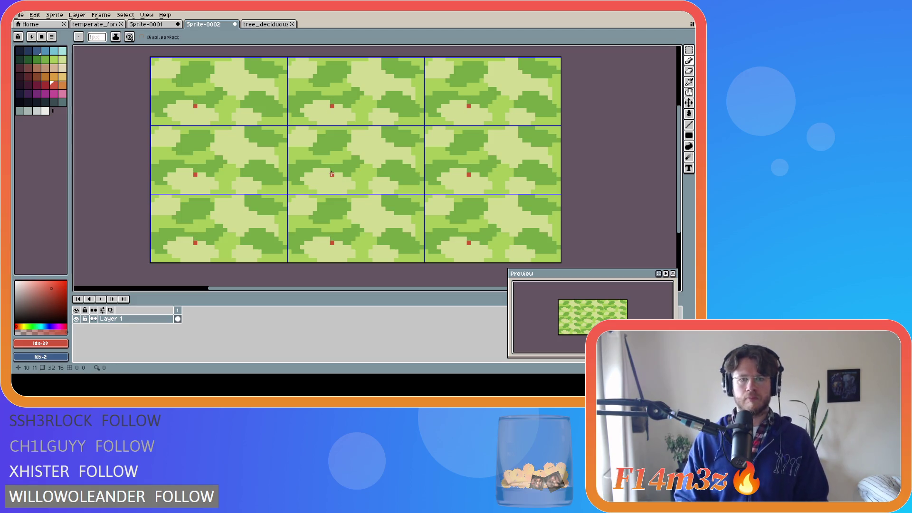
key("ctrl+z")
key("i")
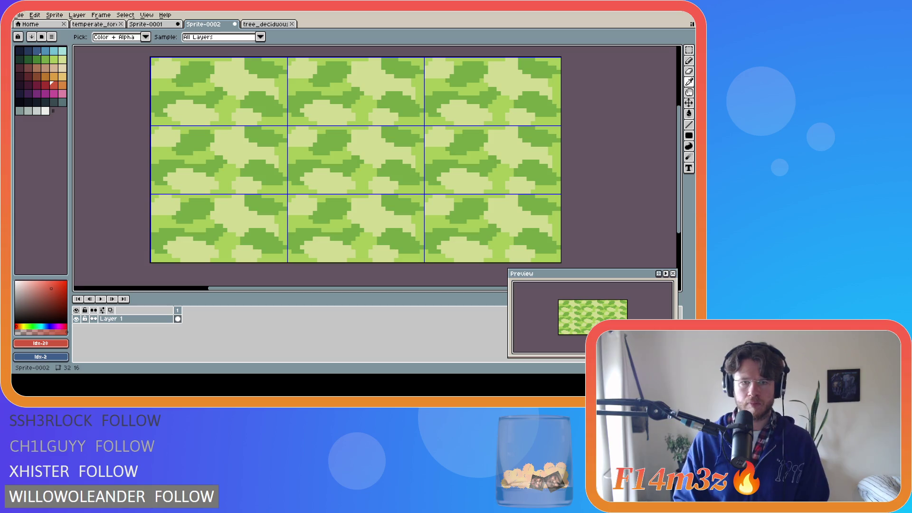
key("b")
left_click(332, 173)
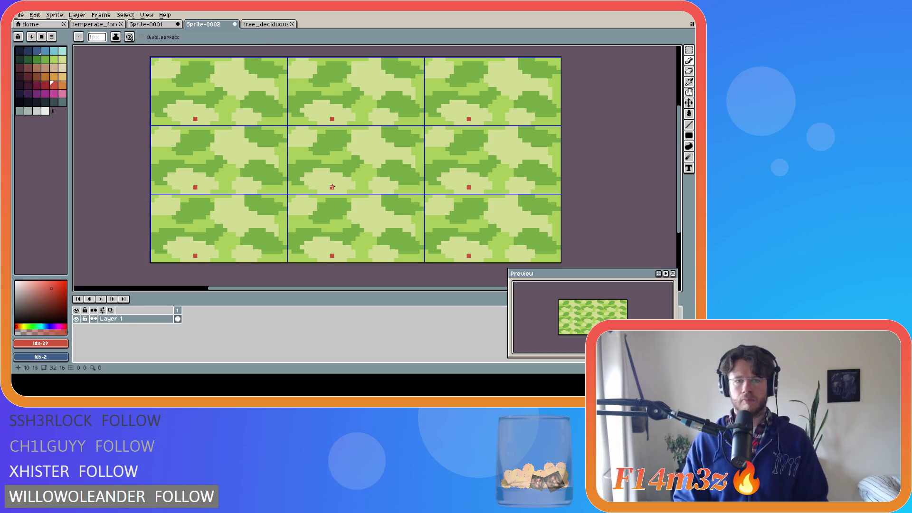
mouse_move(332, 175)
left_mouse_down()
mouse_move(333, 166)
mouse_move(340, 176)
mouse_move(342, 162)
left_mouse_up()
key("ctrl+z")
Add red pixels beside the first stalk and start a second stalk to its left
left_click(343, 165)
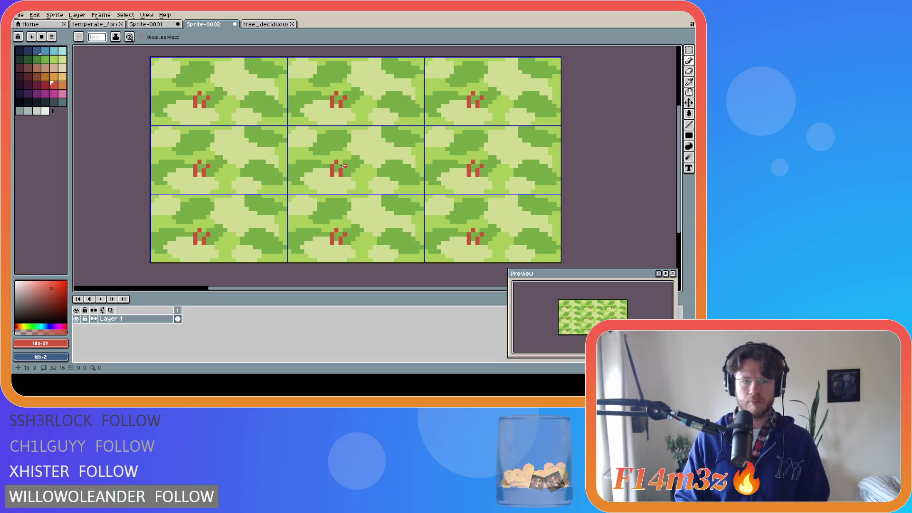
left_click_drag(323, 173, 324, 161)
key("ctrl+z")
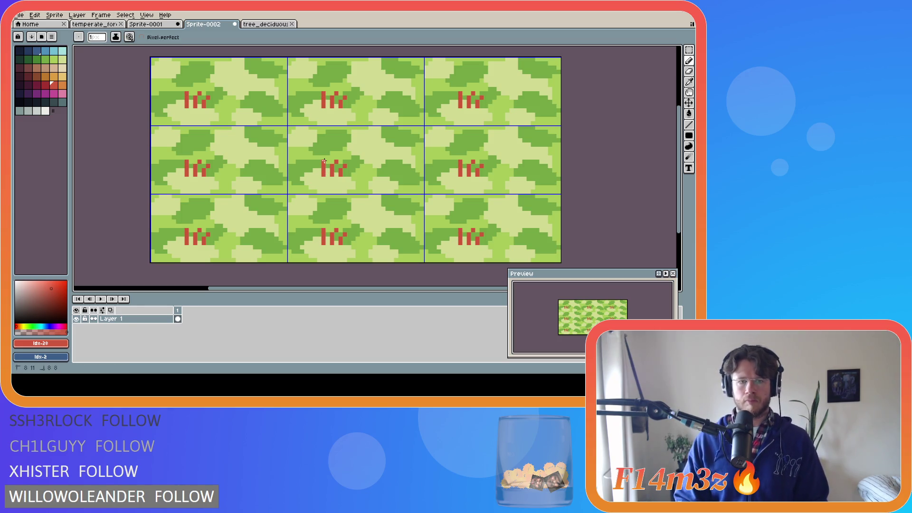
key("v")
key("b")
left_click(324, 157)
left_click(318, 183)
key("ctrl+z")
Refine the left stalk with single red pixels, finishing with one pixel above the plant
key("i")
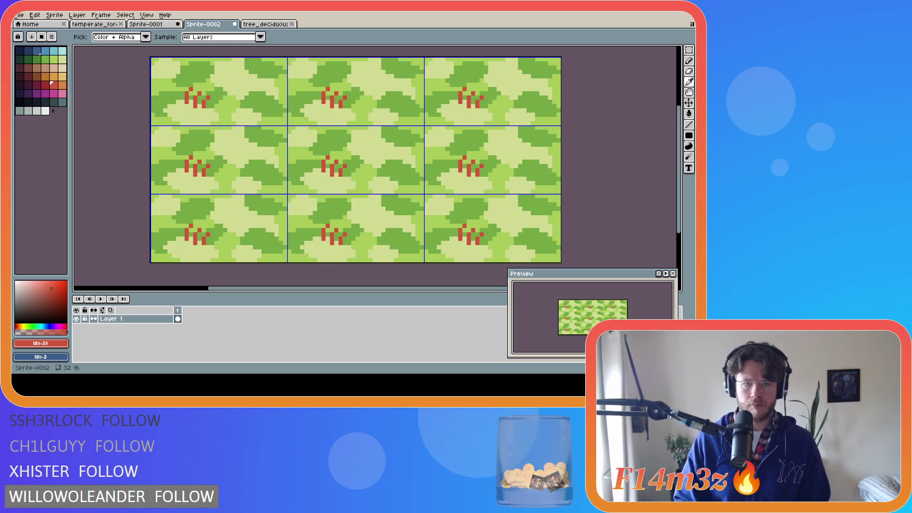
key("b")
key("ctrl+z")
left_click(324, 166)
left_click(323, 167)
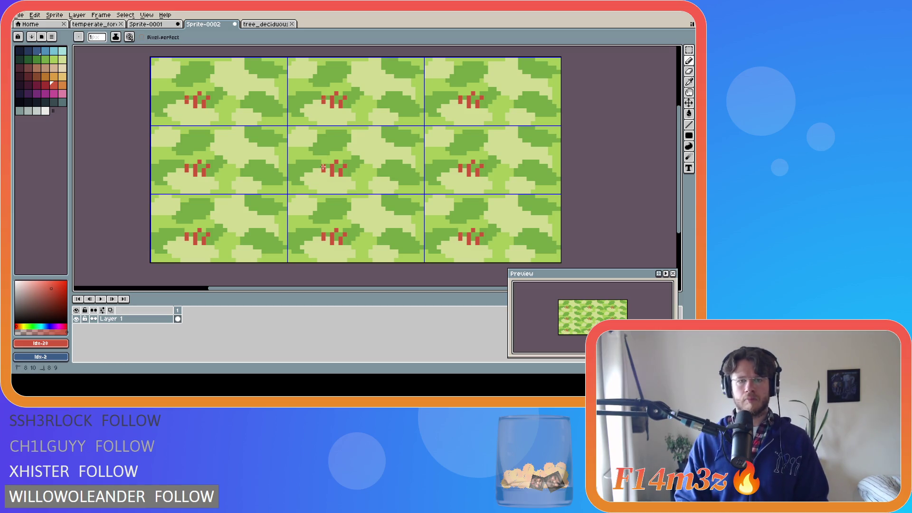
key("ctrl+z")
left_click(319, 157)
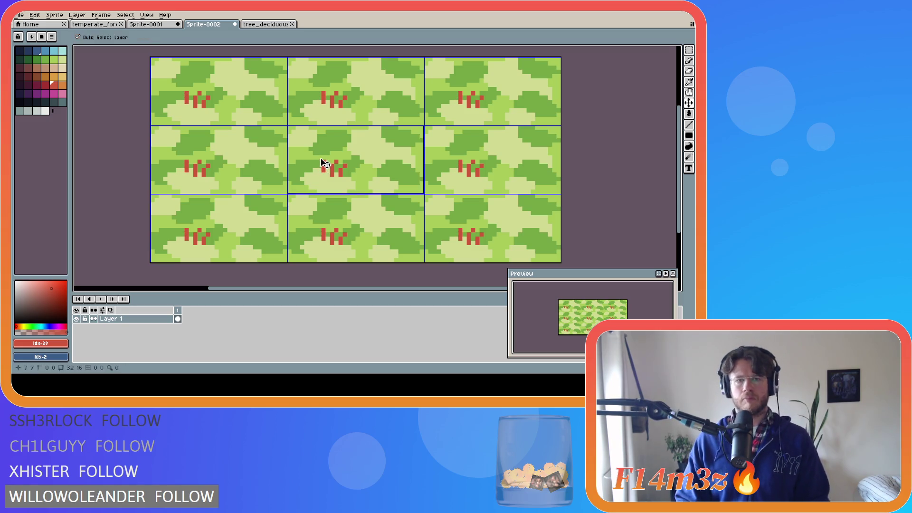
Try red pixels on the plant's left side, undoing the misplaced ones
left_click(315, 179)
key("ctrl+z")
left_click(312, 175)
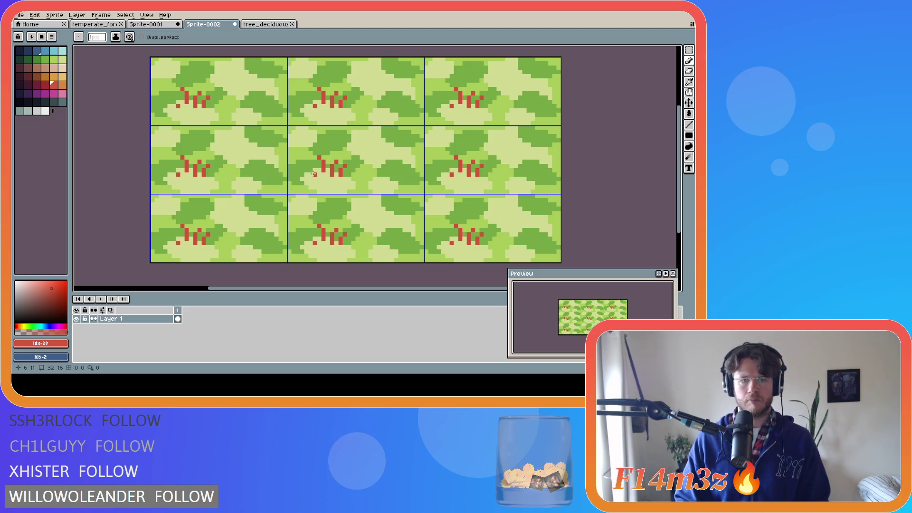
key("ctrl+z")
left_click(311, 165)
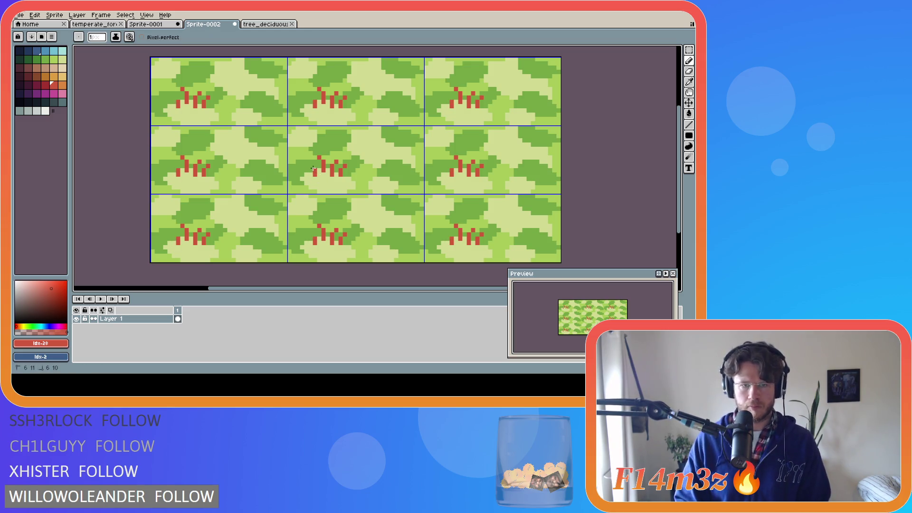
key("ctrl+z")
Test loose red dots near the tile's top edge and right of the plant, undoing each
left_click(379, 205)
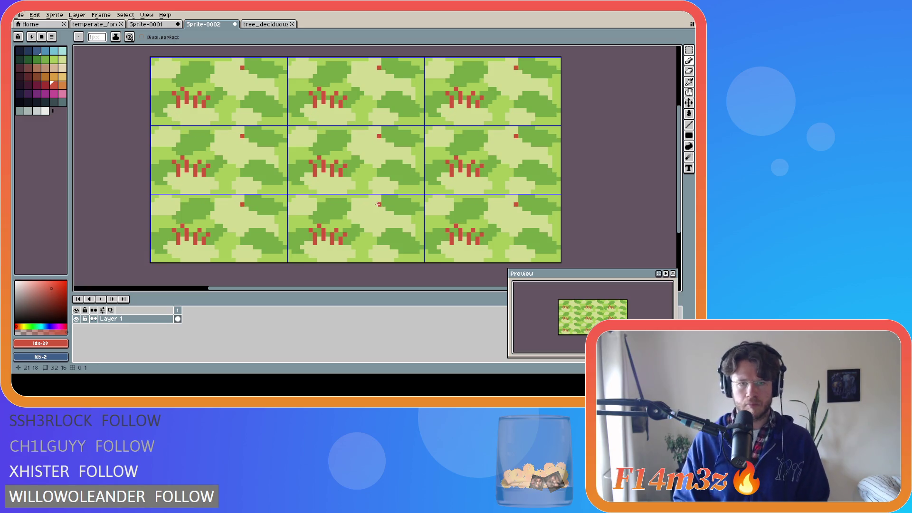
key("ctrl+z")
left_click(383, 187)
key("ctrl+z")
left_click(388, 183)
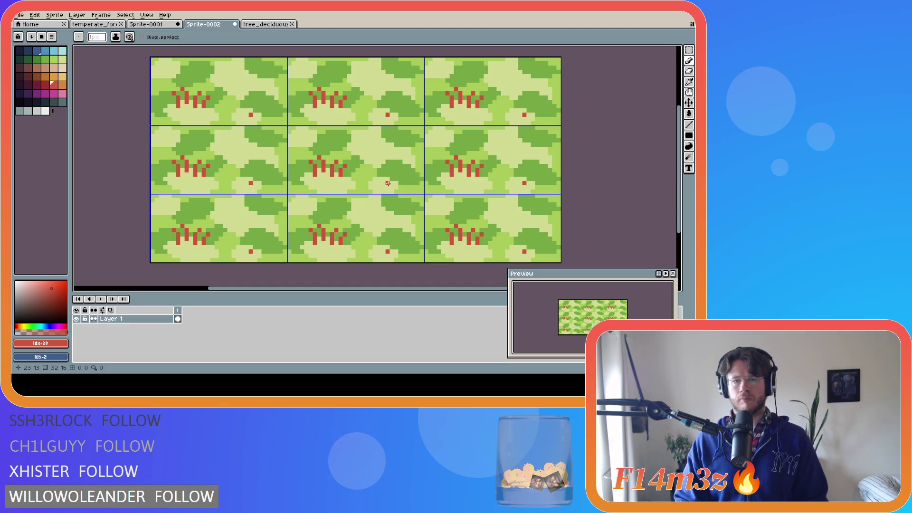
key("ctrl+z")
Retry the same loose red dots, then remove them so no stray dots remain
left_click(379, 204)
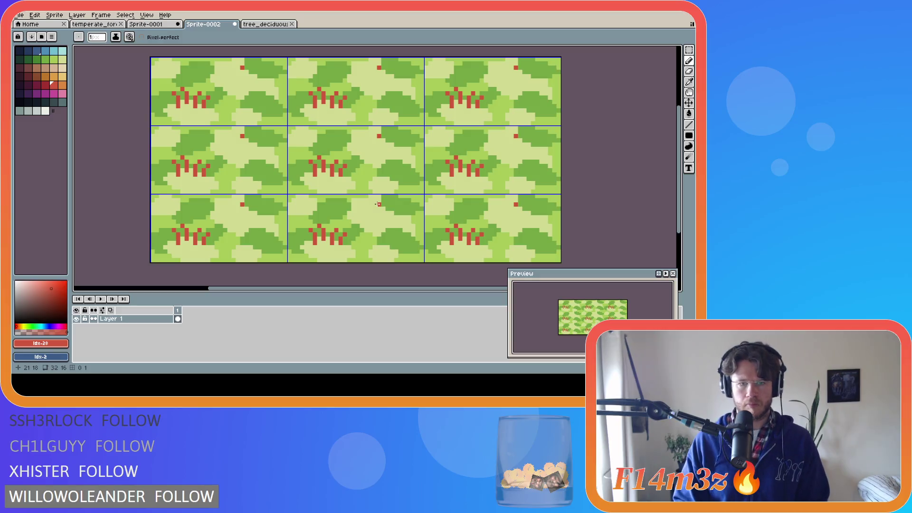
key("ctrl+z")
left_click(384, 187)
key("ctrl+z")
left_click(388, 184)
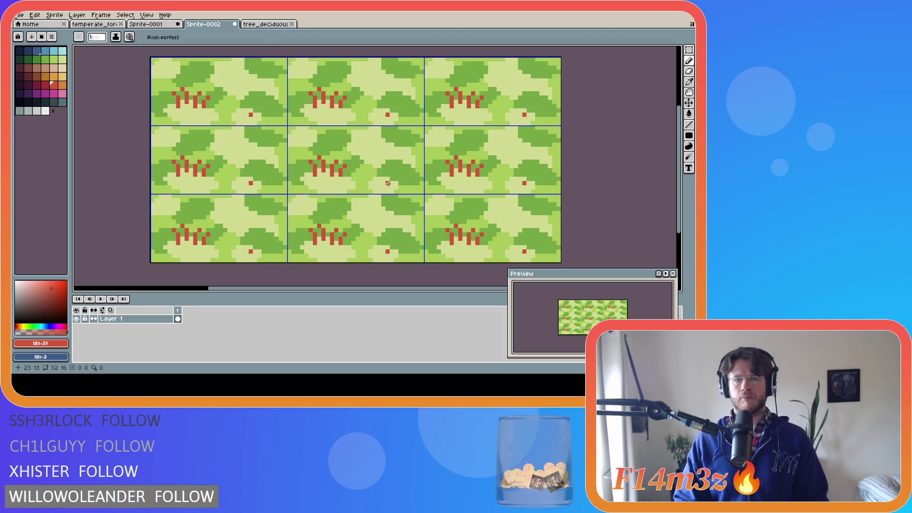
key("ctrl+z")
key("alt")
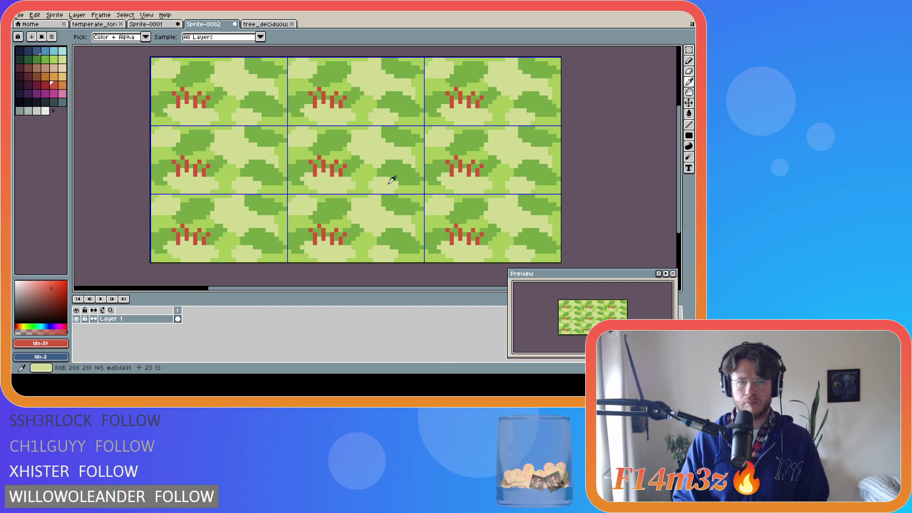